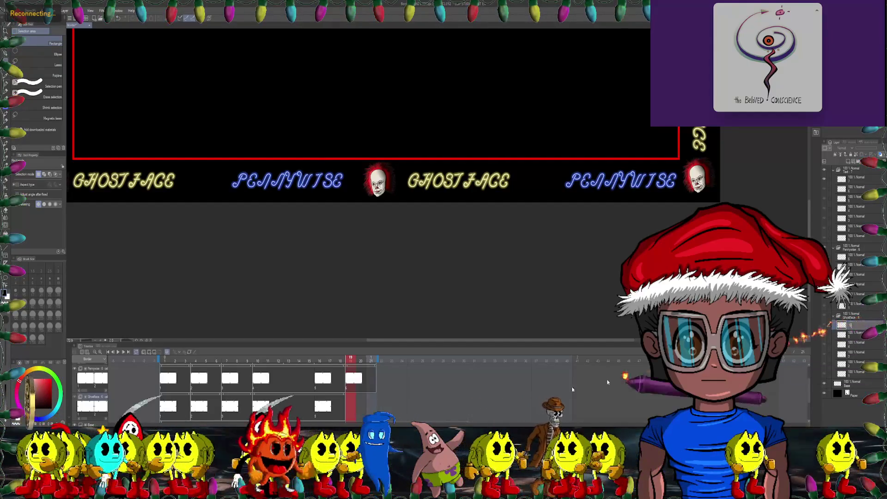
Make the Ghostface layer folder the active one.
right_click(346, 377)
left_click(352, 315)
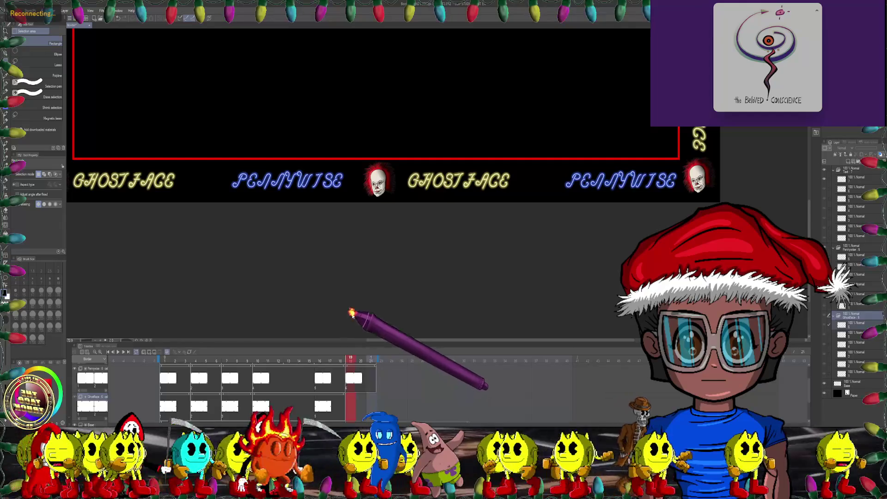
scroll(382, 295, "down", 4)
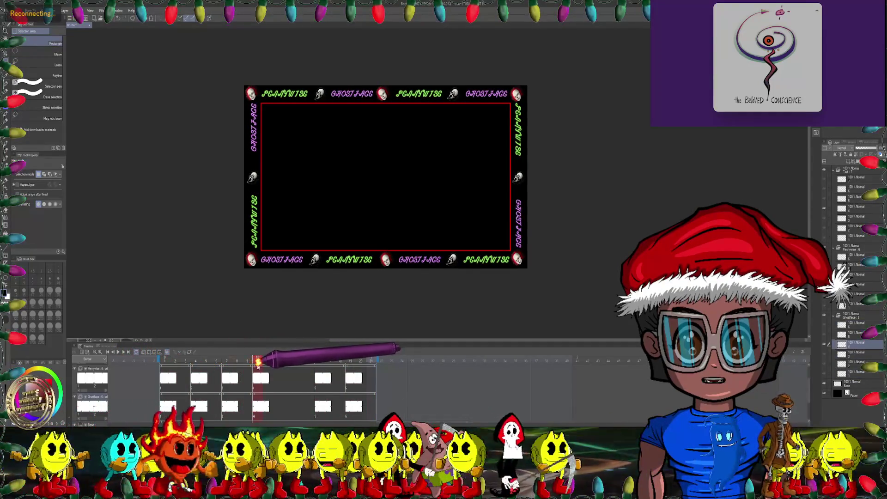
Select the top-left Pennywise head and mesh-warp it up and to the right.
scroll(297, 122, "up", 5)
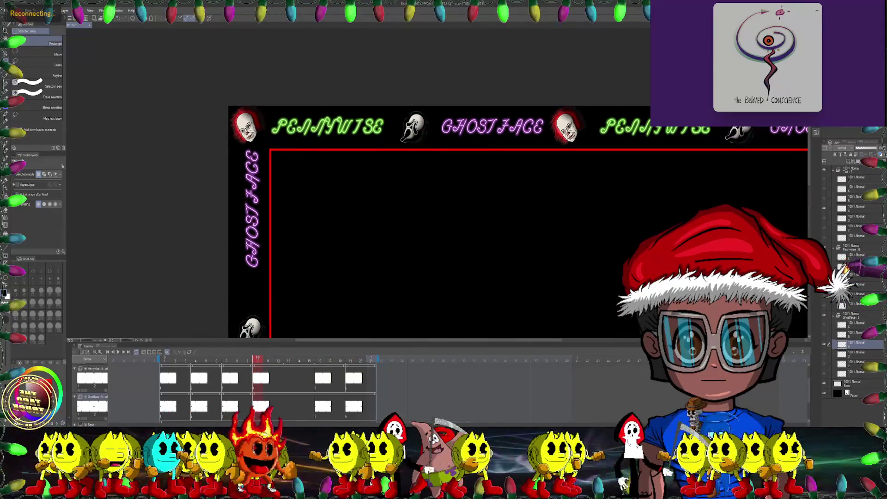
scroll(332, 153, "up", 4)
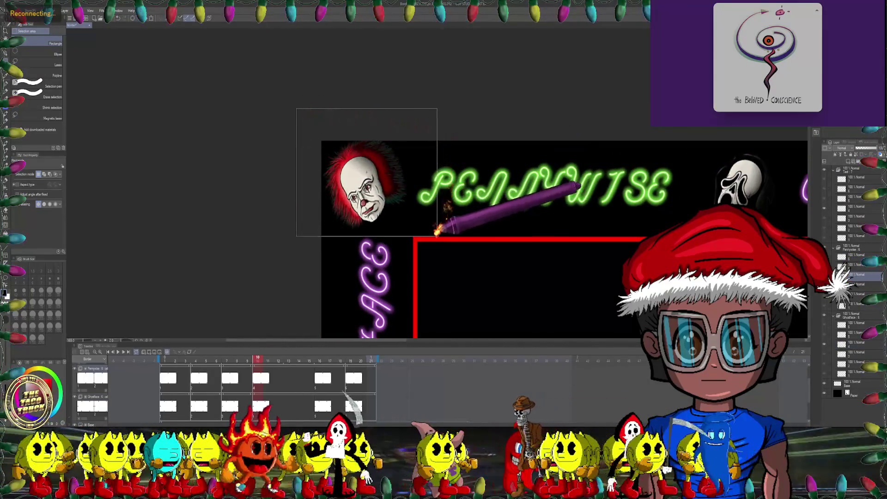
left_click_drag(435, 239, 434, 240)
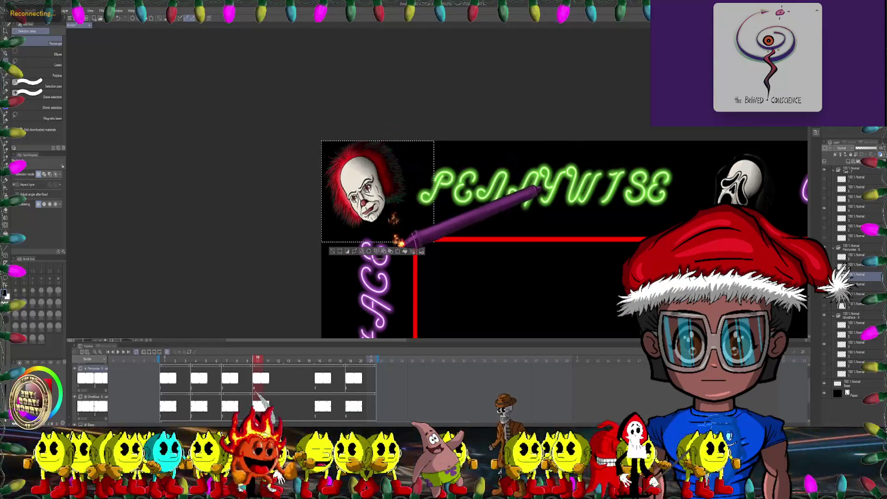
left_click_drag(425, 241, 311, 92)
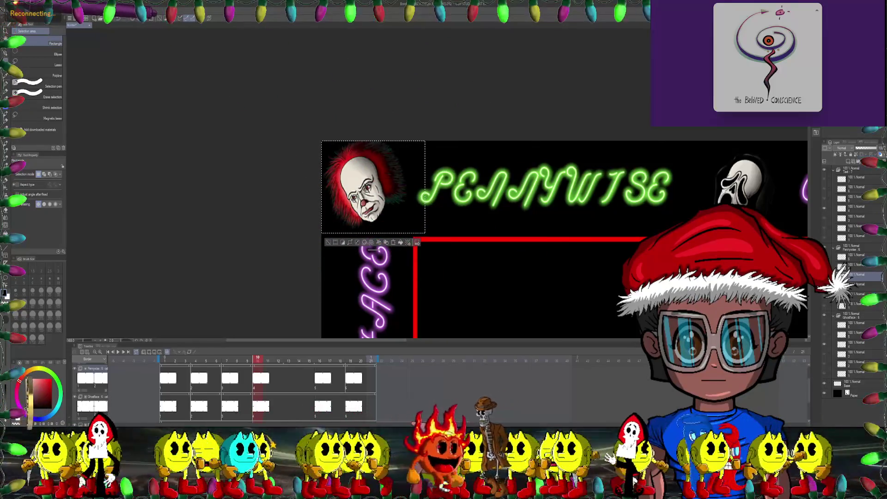
left_click(24, 10)
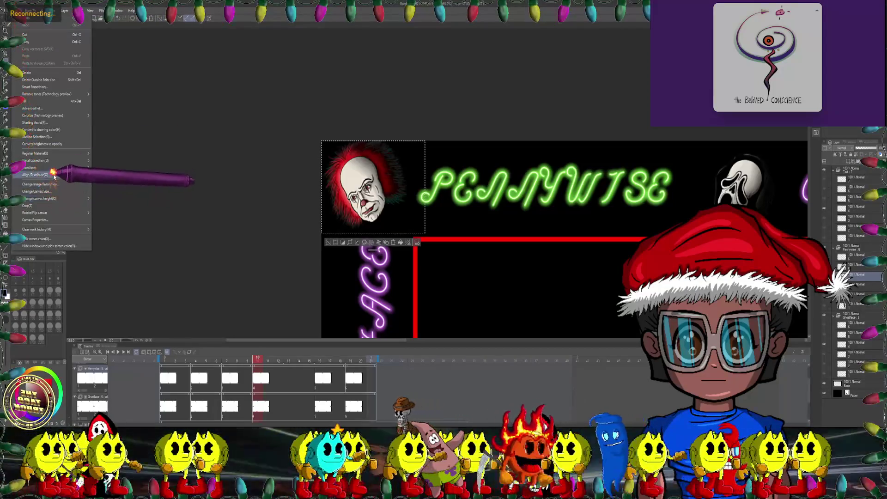
mouse_move(55, 173)
left_click(110, 230)
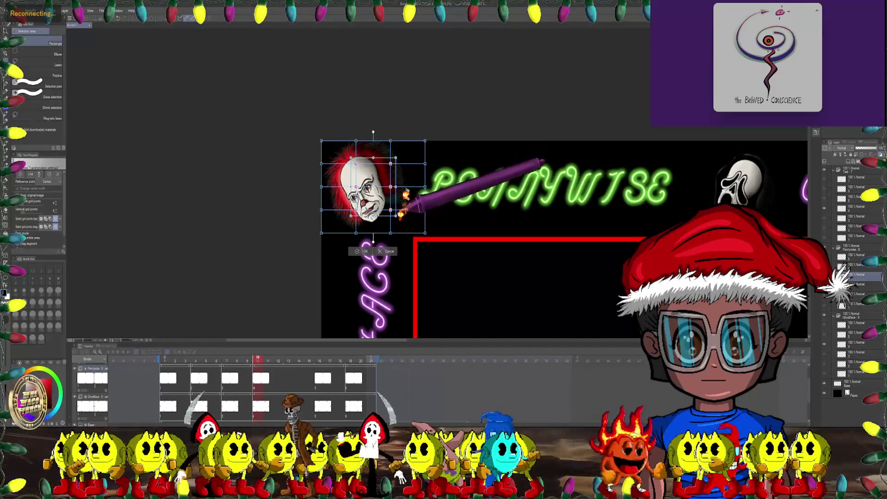
left_click_drag(397, 156, 400, 153)
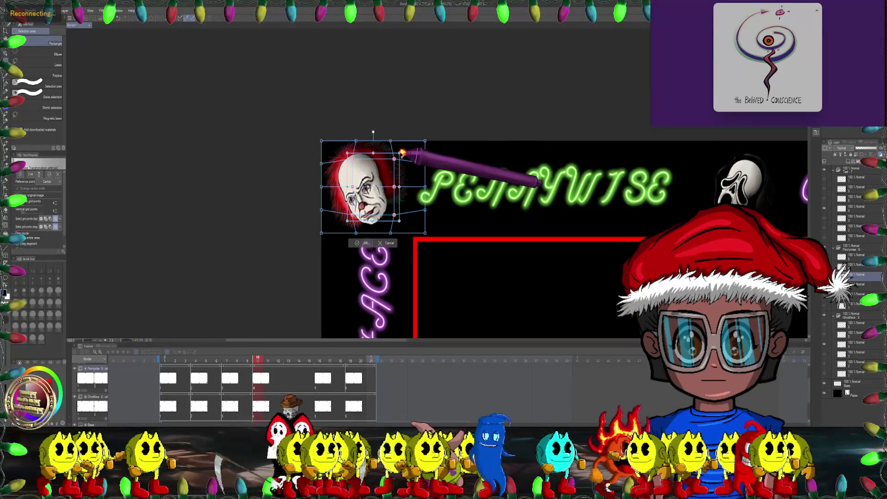
left_click(364, 244)
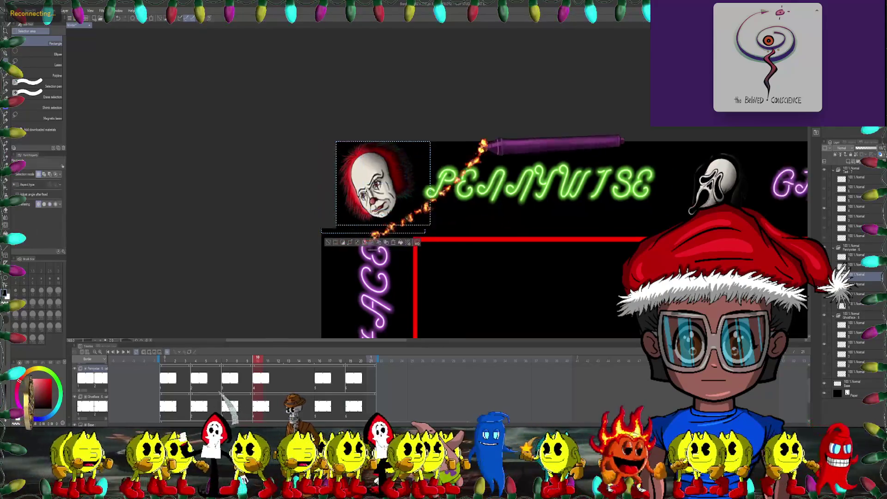
scroll(369, 273, "down", 3)
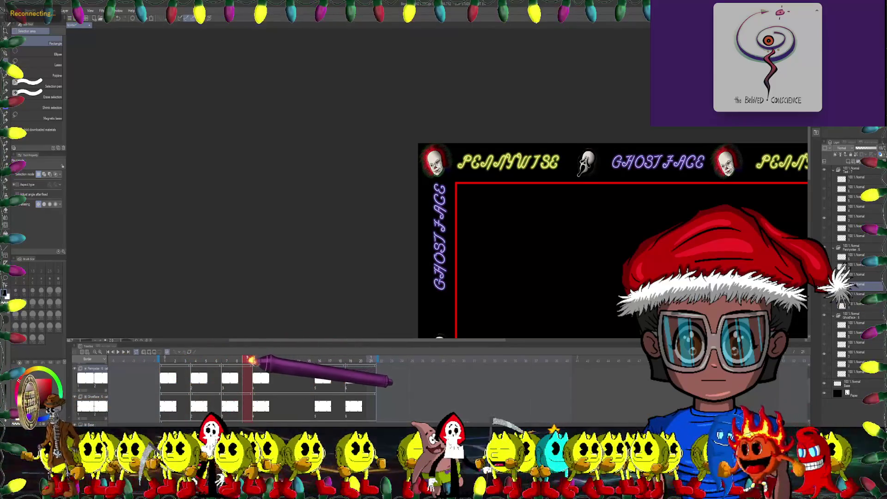
Select the top Pennywise head between GHOSTFACE and PENNYWISE and apply a Mesh Transformation.
scroll(609, 240, "down", 2)
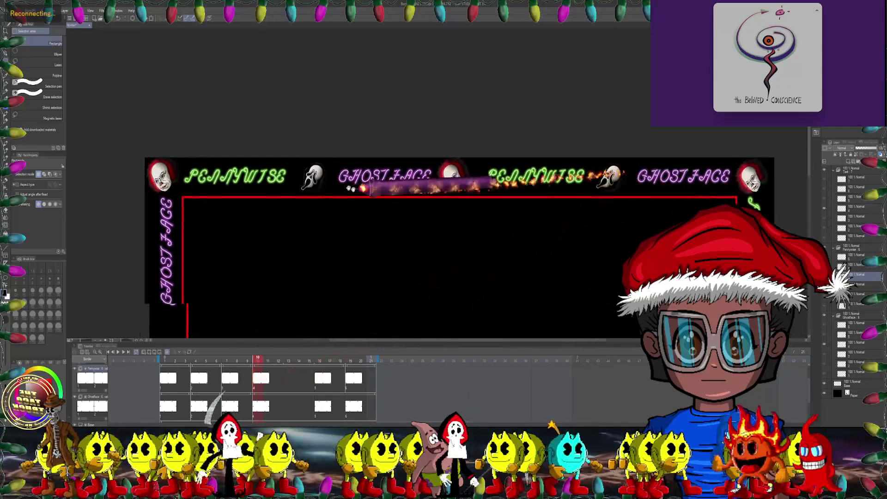
scroll(439, 208, "up", 4)
mouse_move(376, 150)
left_mouse_down()
mouse_move(533, 233)
mouse_move(524, 249)
left_mouse_up()
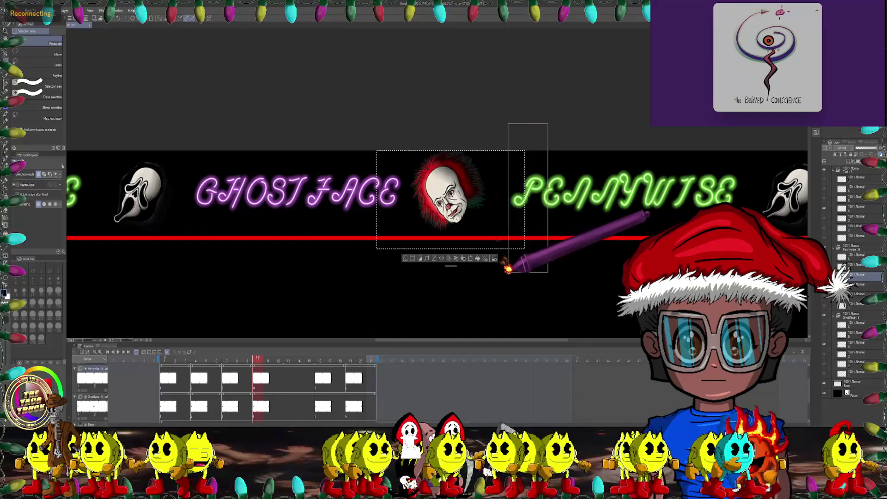
mouse_move(506, 151)
left_mouse_down()
mouse_move(353, 248)
mouse_move(521, 240)
left_mouse_up()
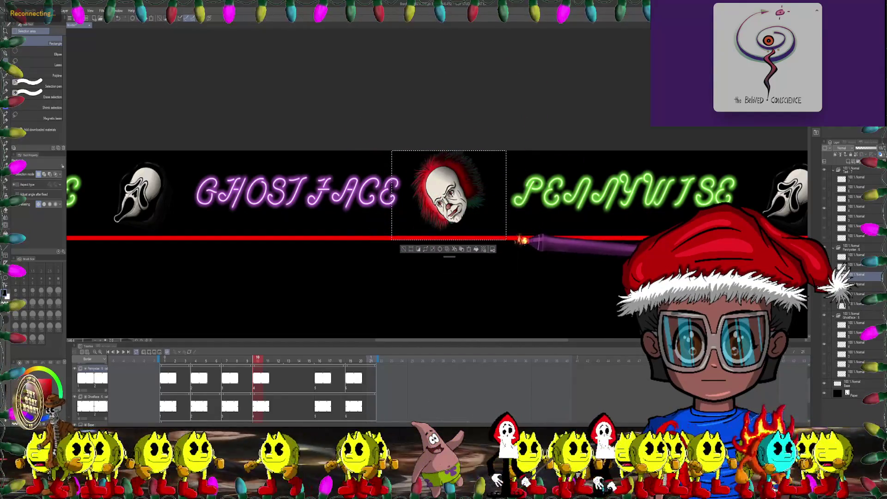
left_click(28, 10)
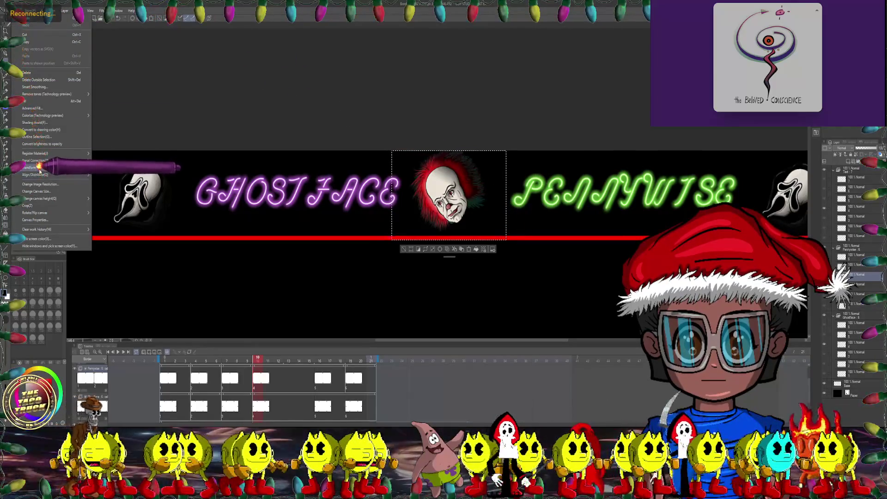
mouse_move(39, 167)
left_click(134, 241)
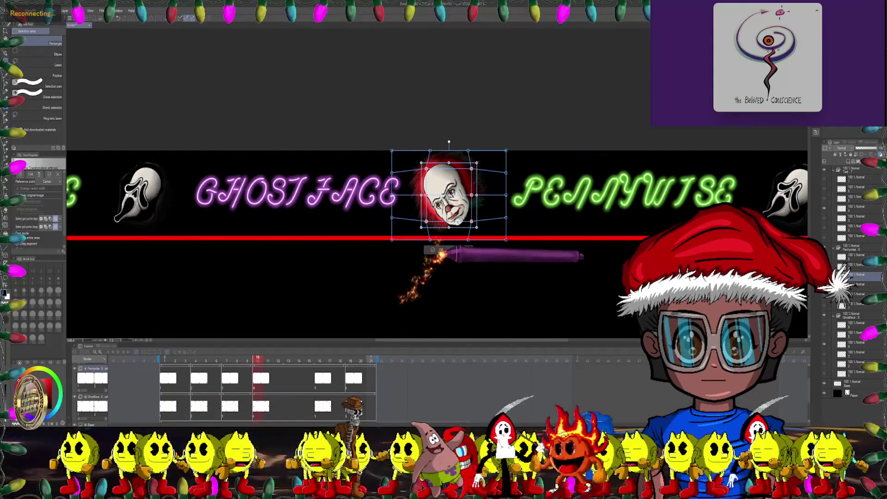
left_click(443, 251)
scroll(432, 206, "down", 5)
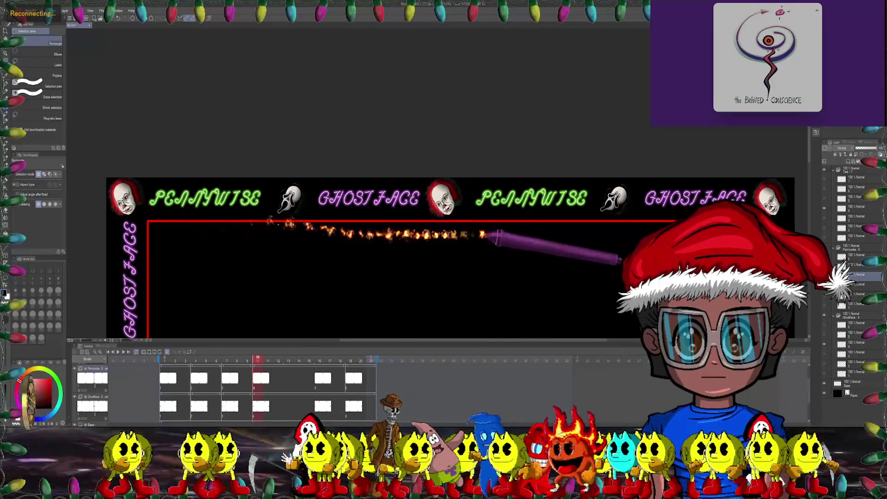
Select the top-right Pennywise head after GHOSTFACE and apply a Mesh Transformation.
scroll(508, 235, "right", 5)
scroll(422, 145, "up", 2)
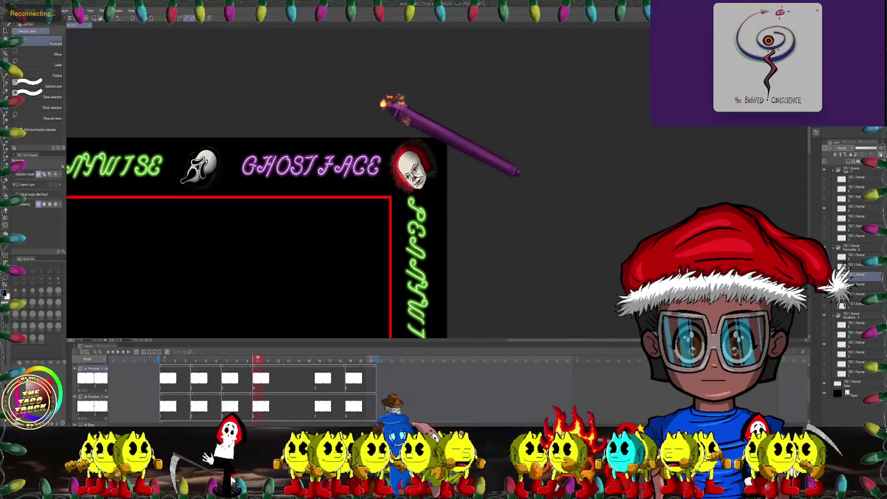
mouse_move(374, 112)
left_mouse_down()
mouse_move(436, 143)
mouse_move(455, 198)
left_mouse_up()
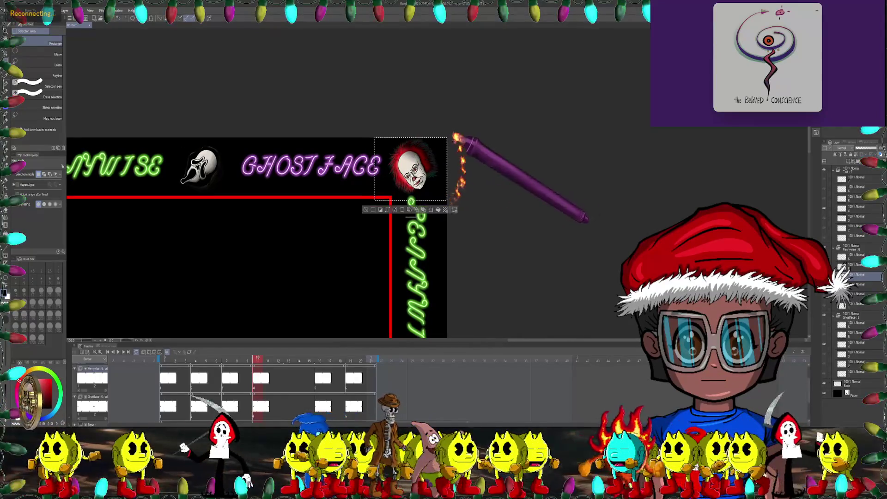
scroll(455, 137, "up", 2)
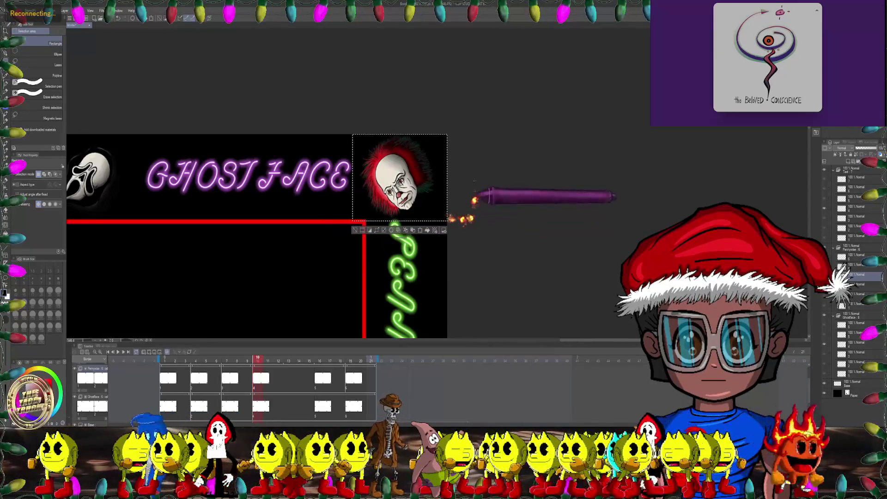
left_click(22, 10)
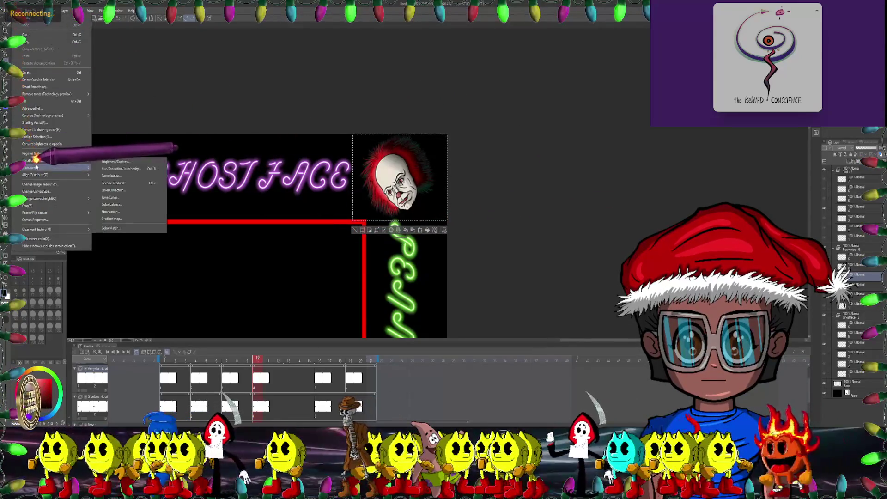
mouse_move(56, 167)
left_click(117, 239)
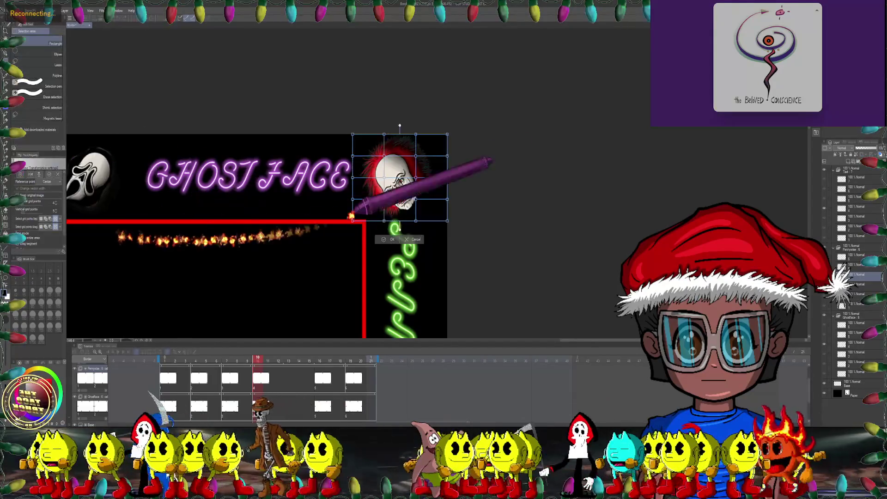
scroll(358, 185, "up", 2)
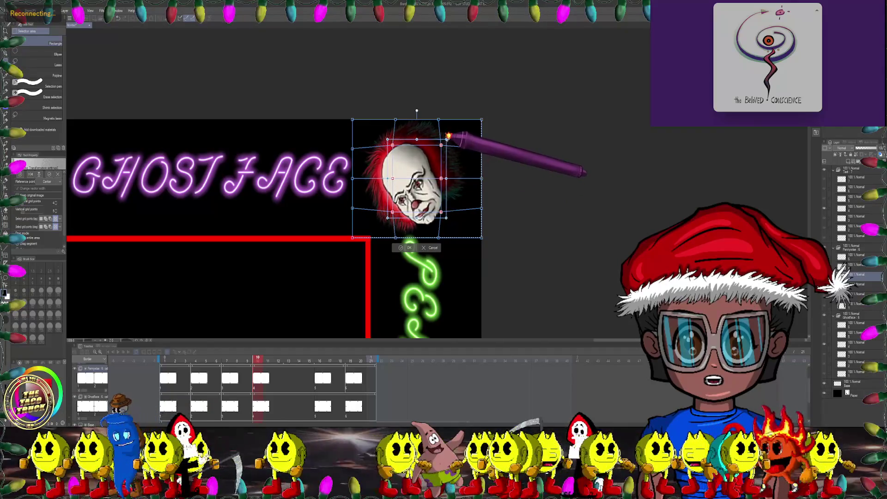
left_click(404, 248)
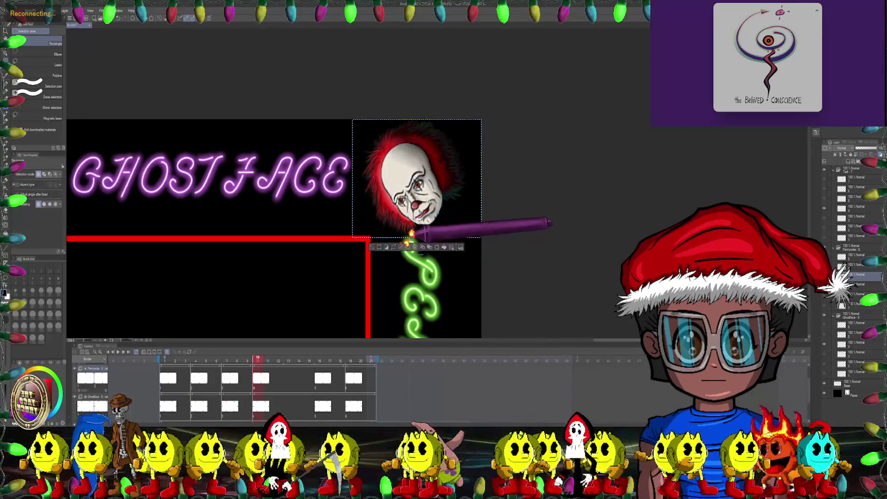
scroll(443, 130, "down", 5)
Rectangle-select the bottom-right Pennywise head beside the PENNYWISE lettering.
scroll(321, 148, "down", 1)
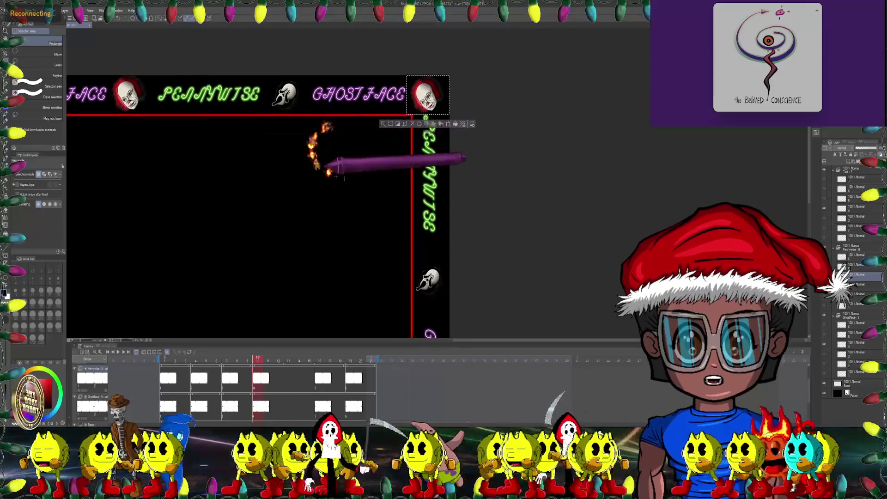
scroll(467, 286, "down", 10)
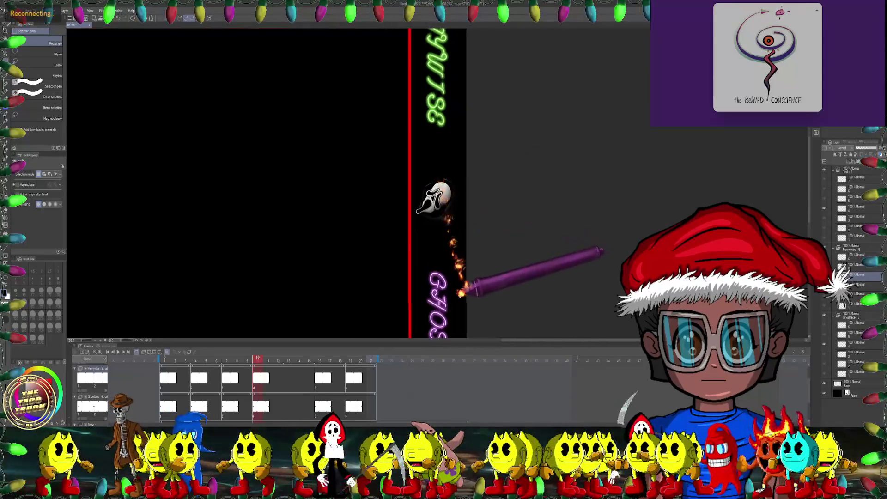
scroll(417, 179, "up", 2)
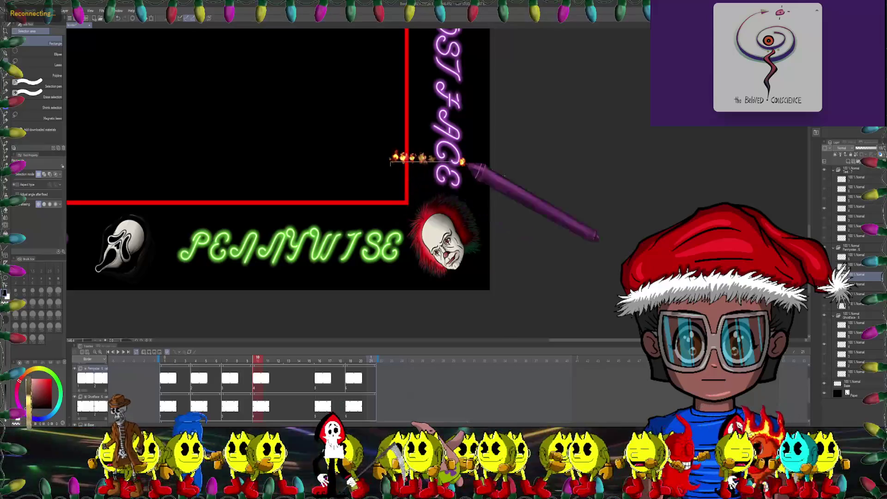
mouse_move(463, 162)
left_mouse_down()
mouse_move(499, 253)
mouse_move(499, 293)
left_mouse_up()
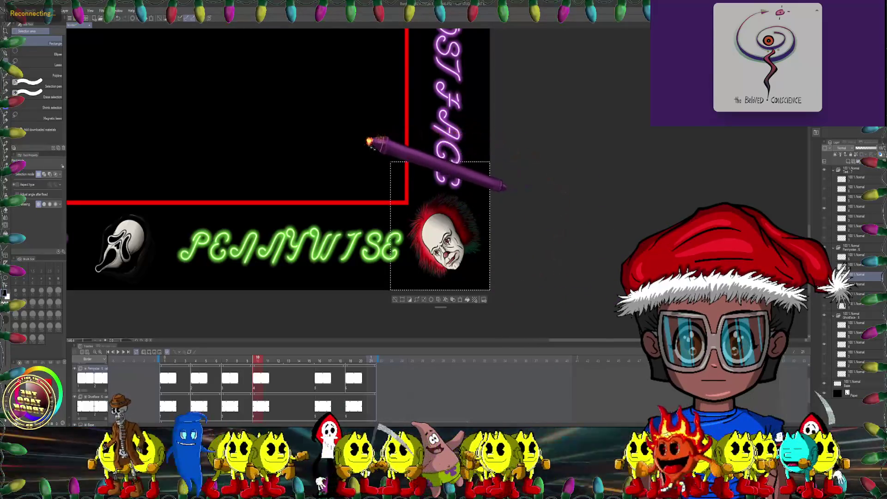
left_click_drag(368, 144, 503, 182)
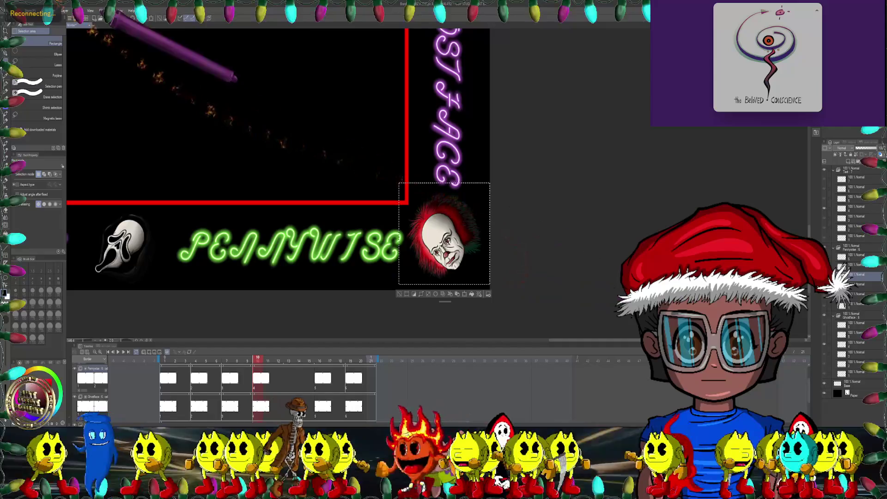
Mesh-warp the selected head by dragging a group of grid points, then apply it.
left_click(24, 10)
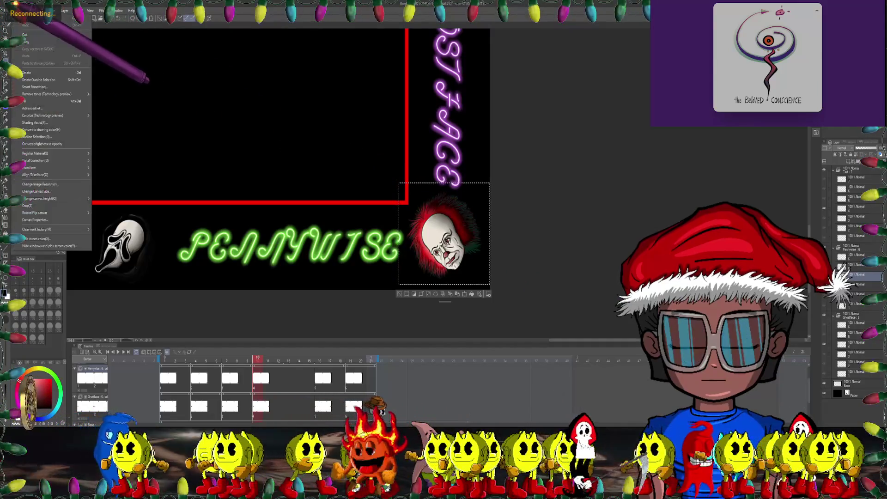
mouse_move(47, 169)
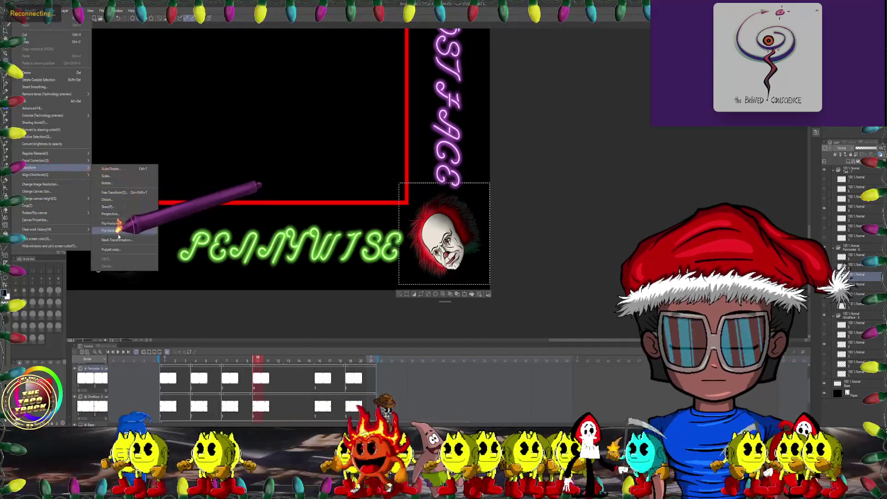
left_click(118, 210)
scroll(402, 221, "up", 1)
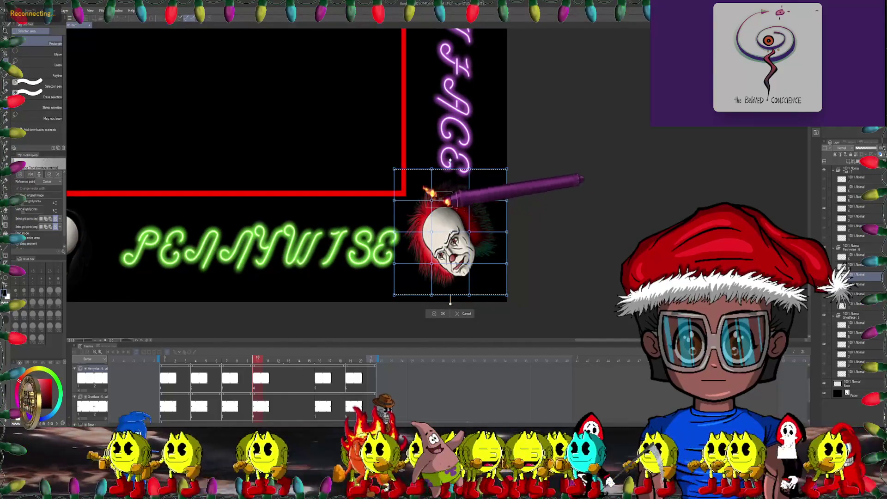
left_click_drag(428, 193, 482, 276)
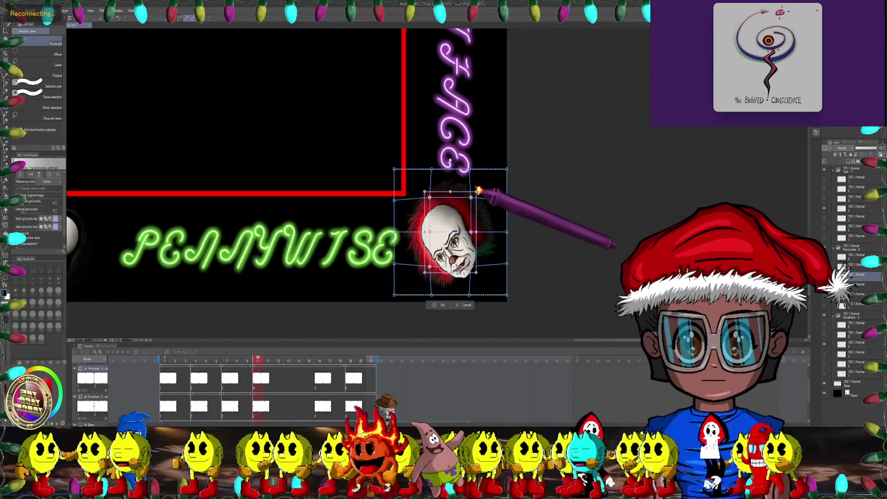
scroll(480, 188, "down", 2)
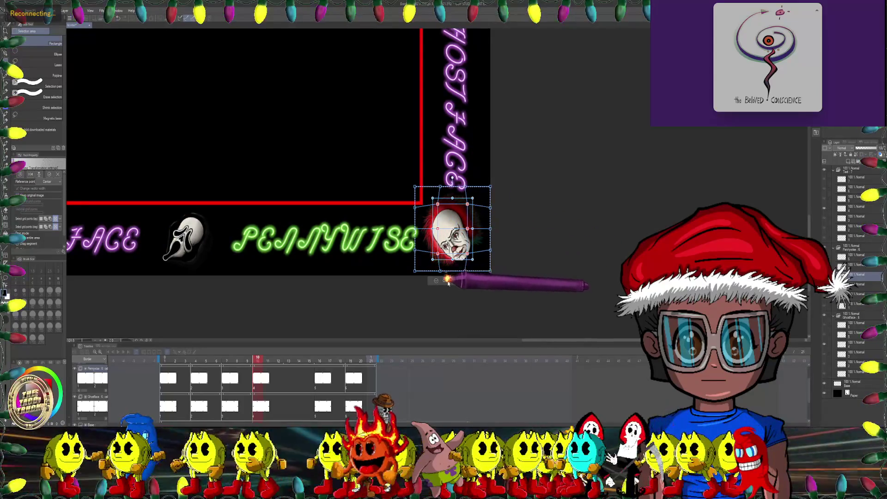
left_click(447, 280)
scroll(505, 175, "down", 2)
left_click_drag(426, 155, 451, 234)
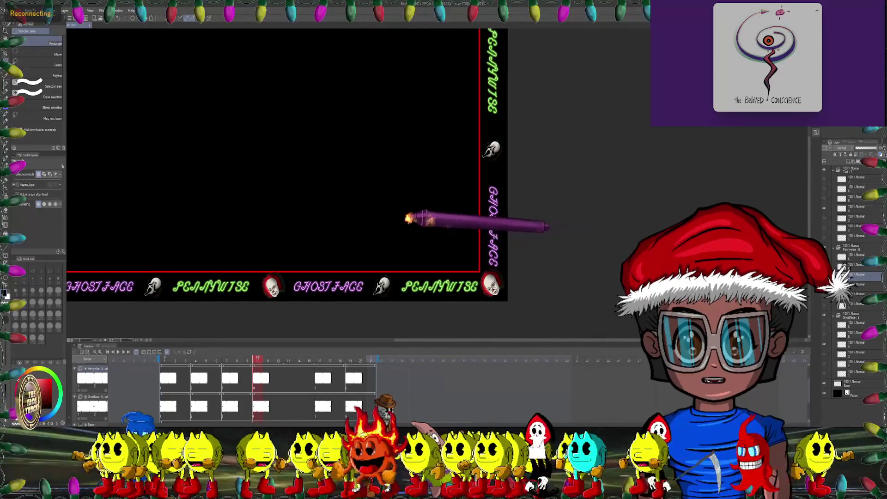
Zoom in, select the bottom Pennywise head between PENNYWISE and GHOSTFACE, and mesh-warp it.
scroll(446, 194, "up", 3)
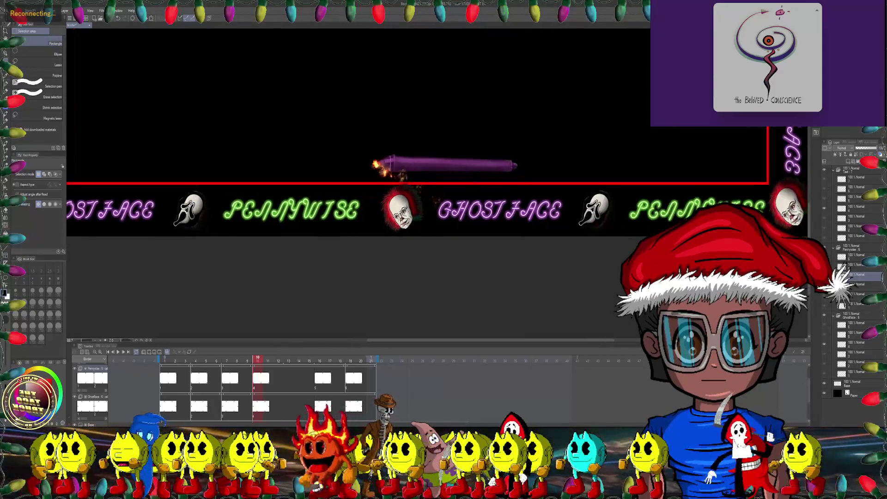
scroll(438, 203, "up", 2)
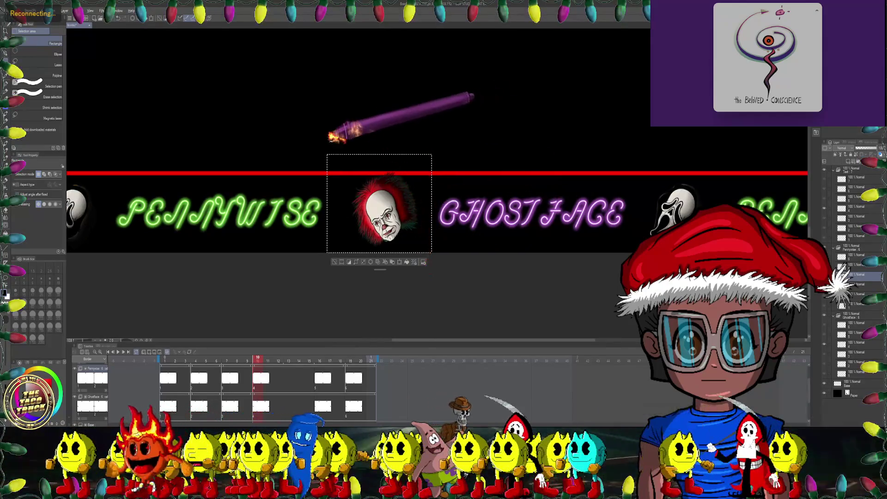
left_click_drag(316, 144, 443, 157)
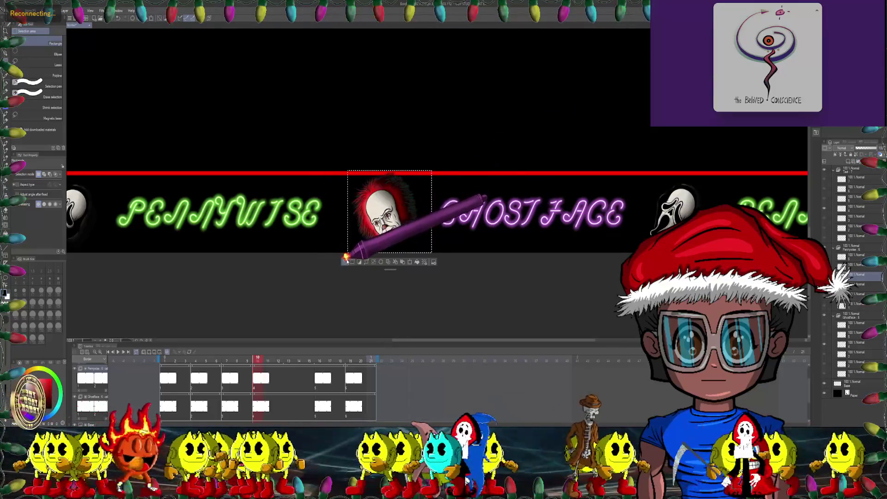
left_click(18, 10)
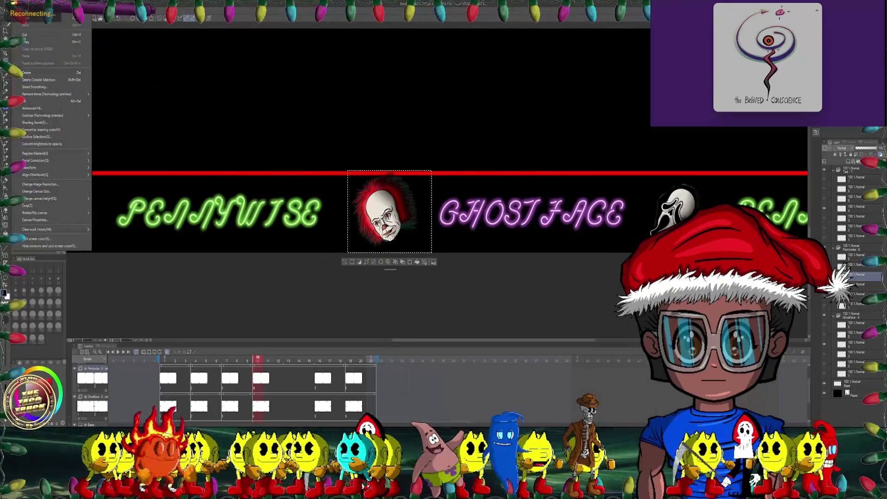
mouse_move(56, 167)
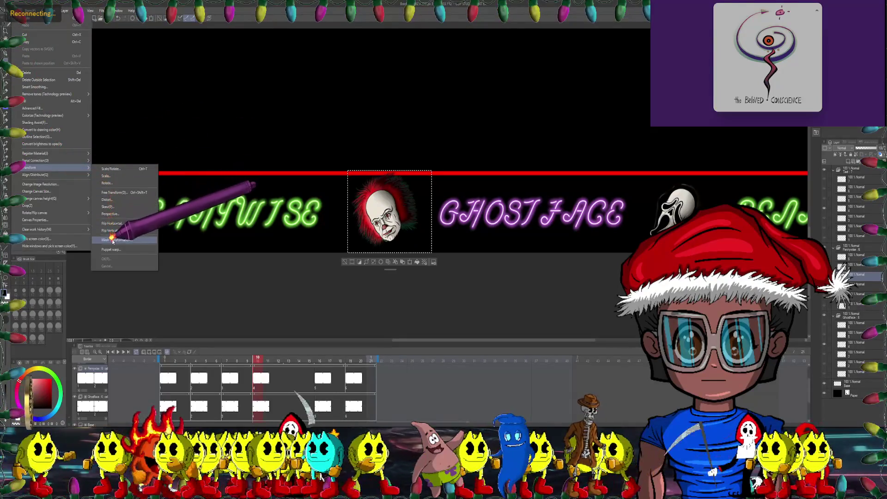
left_click(117, 239)
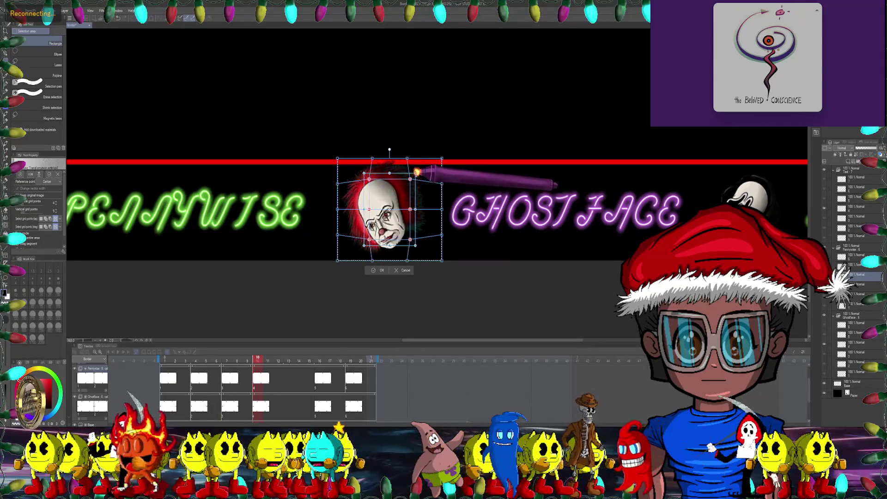
scroll(414, 176, "down", 3)
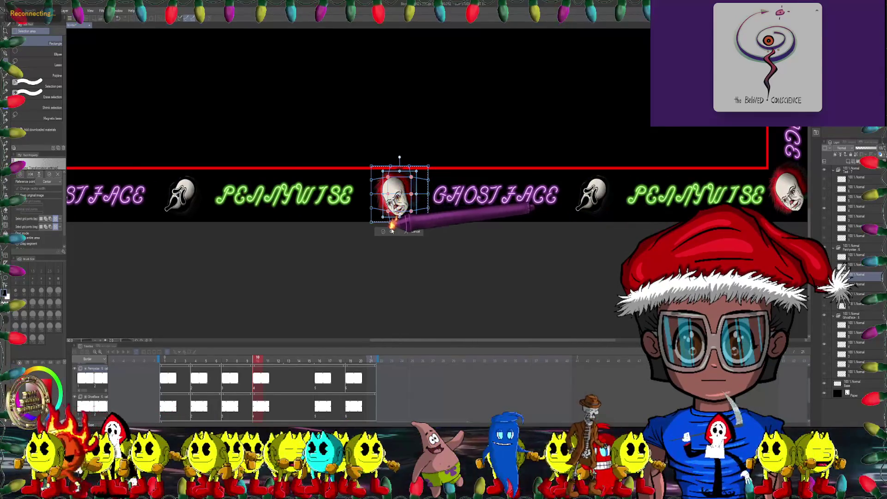
left_click(391, 230)
scroll(351, 204, "down", 5)
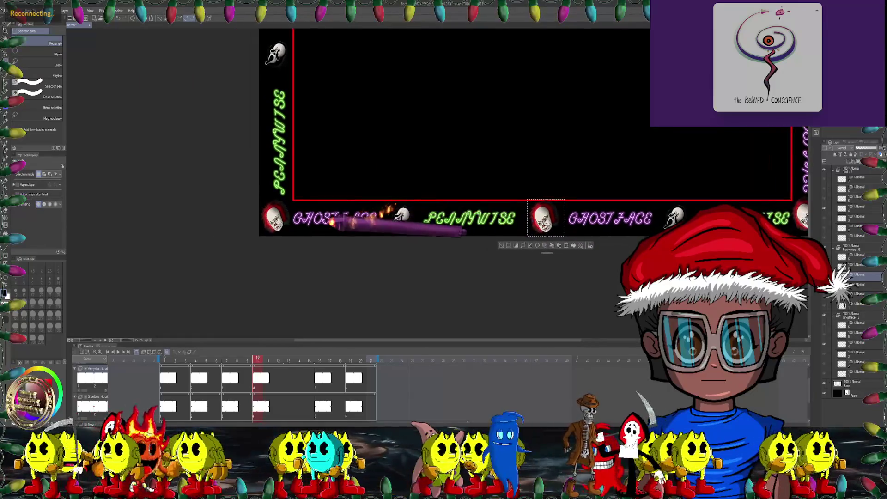
Select the bottom-left Pennywise head and mesh-warp its upper-right corner up and outward.
scroll(307, 206, "up", 4)
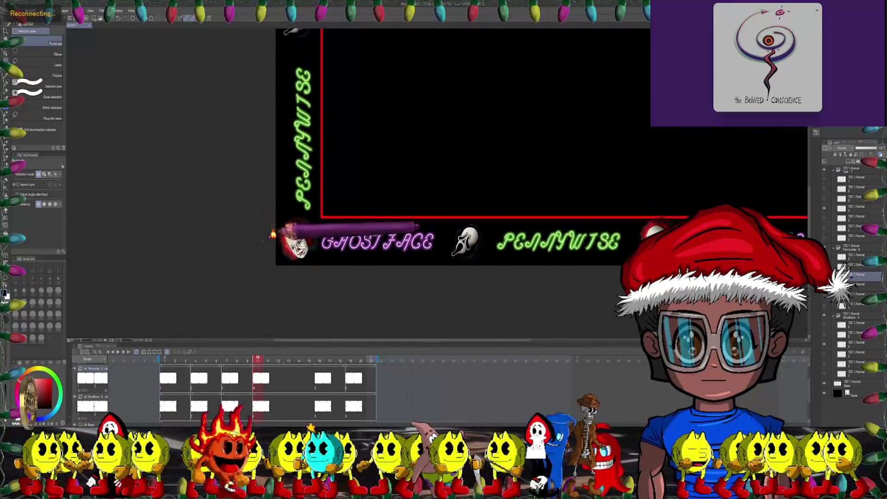
left_click_drag(271, 173, 359, 271)
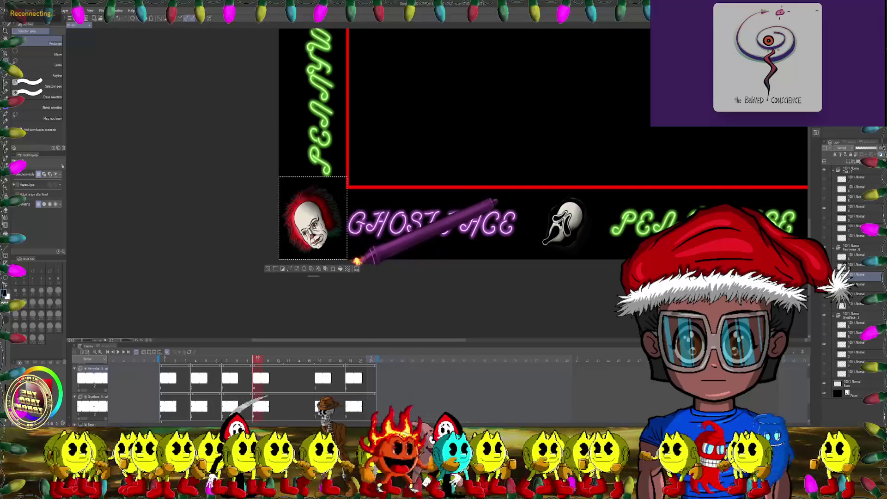
left_click(19, 10)
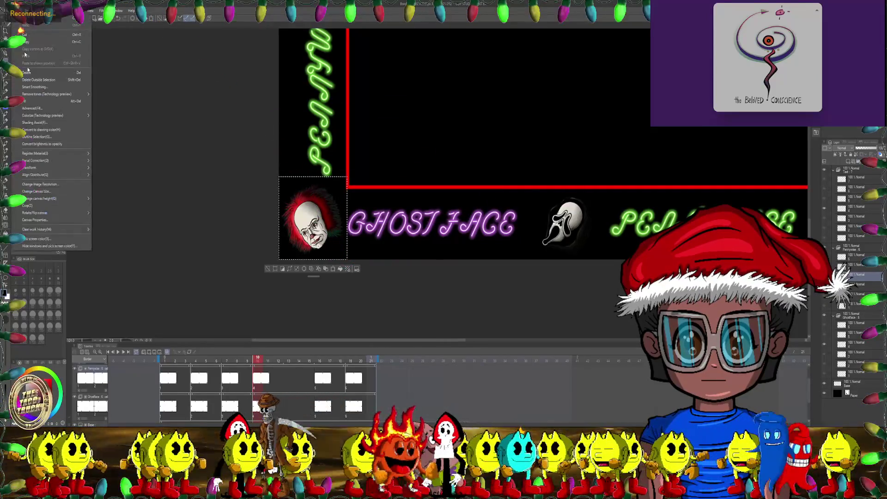
mouse_move(33, 168)
left_click(116, 240)
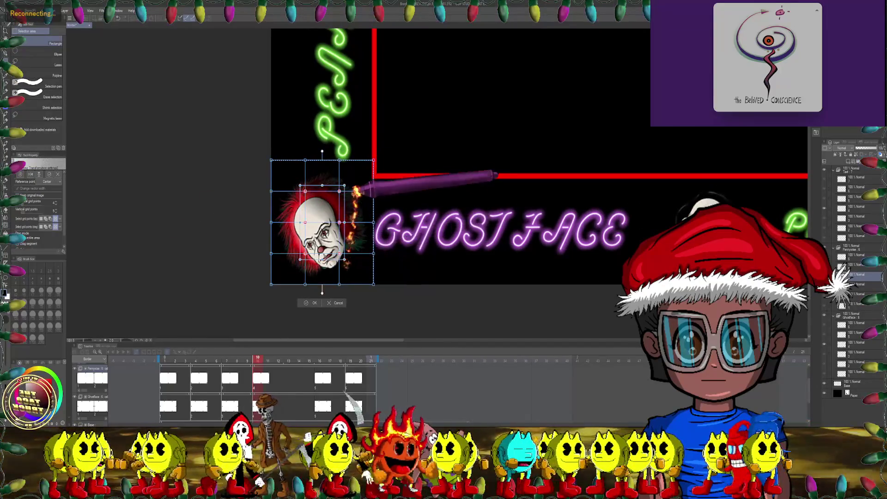
left_click_drag(344, 184, 350, 179)
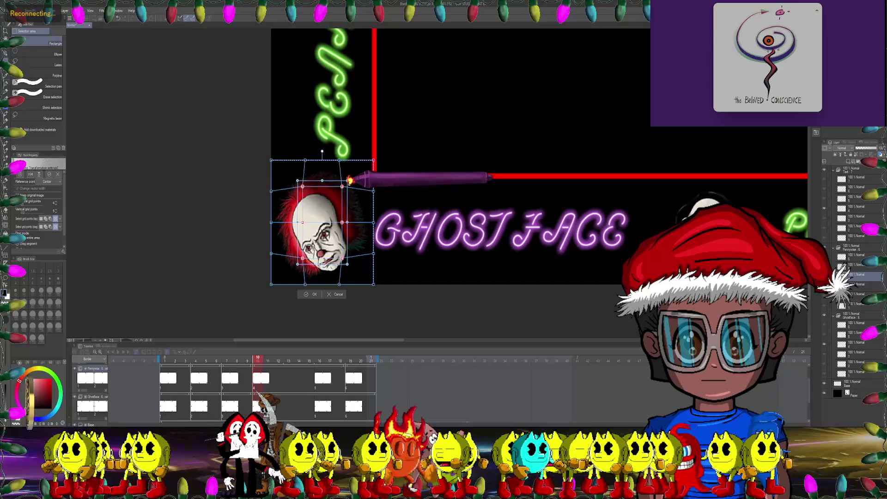
scroll(321, 233, "down", 2)
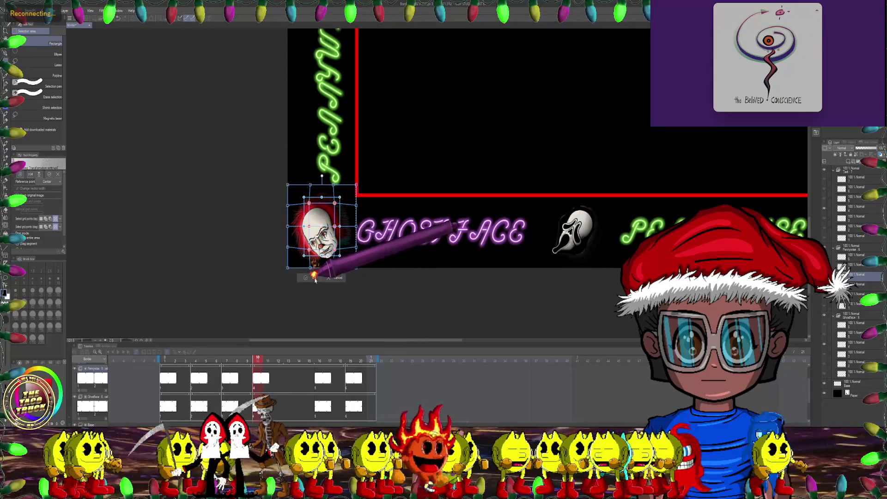
left_click(315, 278)
scroll(349, 189, "down", 2)
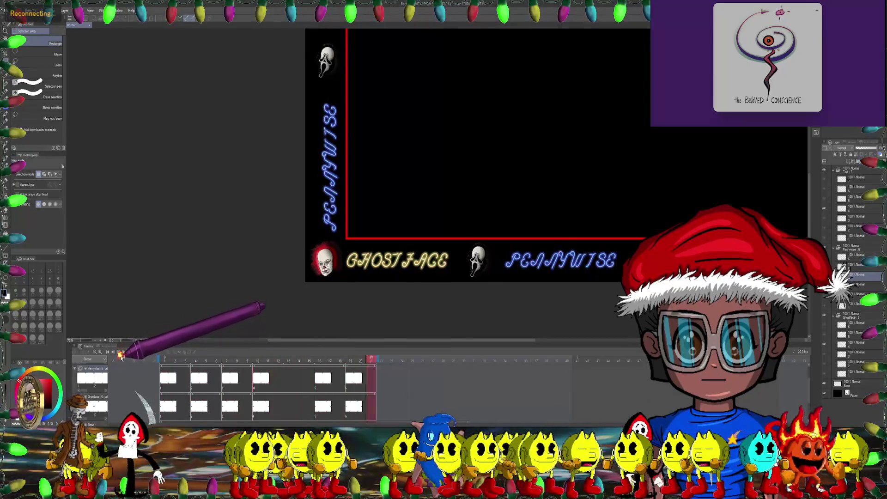
Stop the animation preview and go to frame 10 on the Timeline.
left_click(121, 355)
left_click(279, 359)
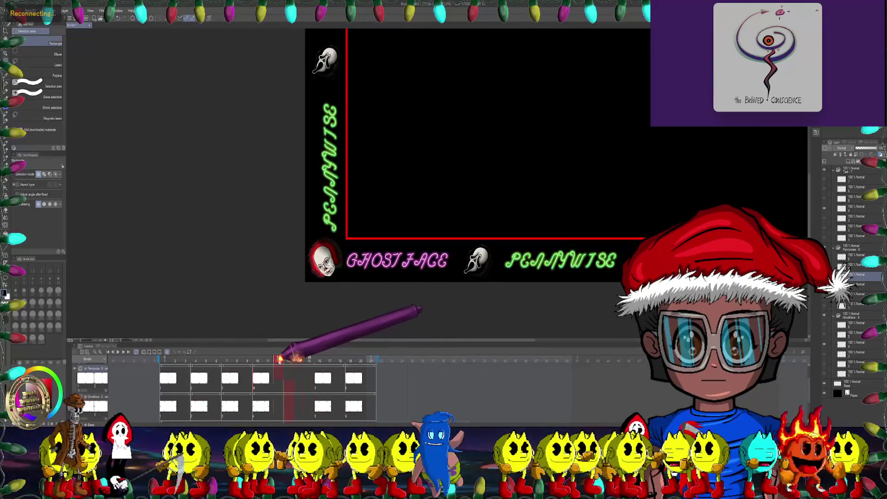
left_click(257, 359)
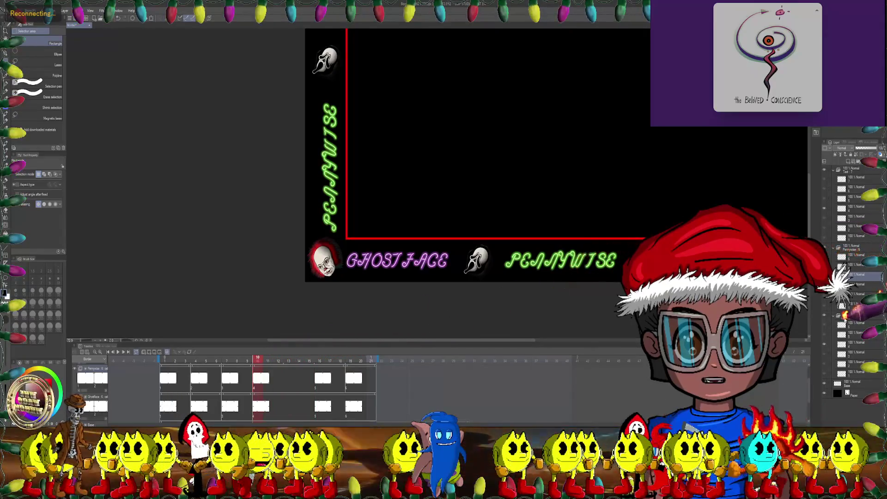
Choose a Ghostface layer and zoom out to view more of the border.
left_click(841, 342)
key("ctrl+minus")
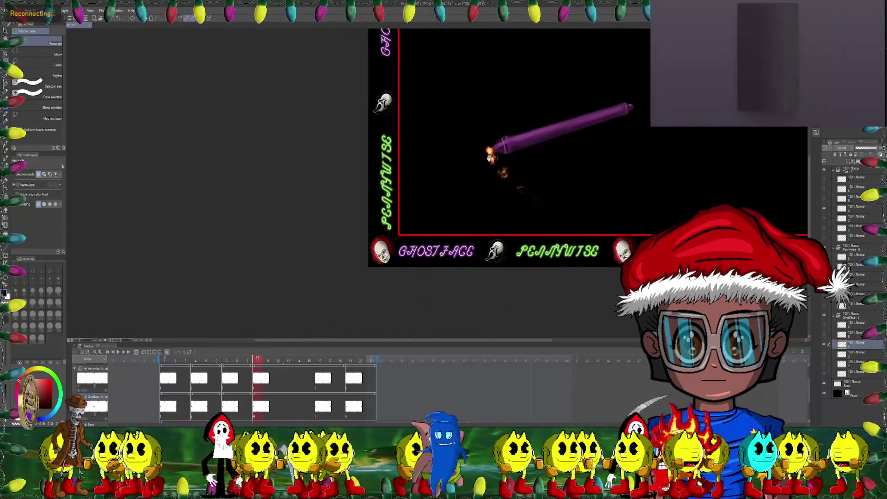
left_click_drag(488, 153, 468, 233)
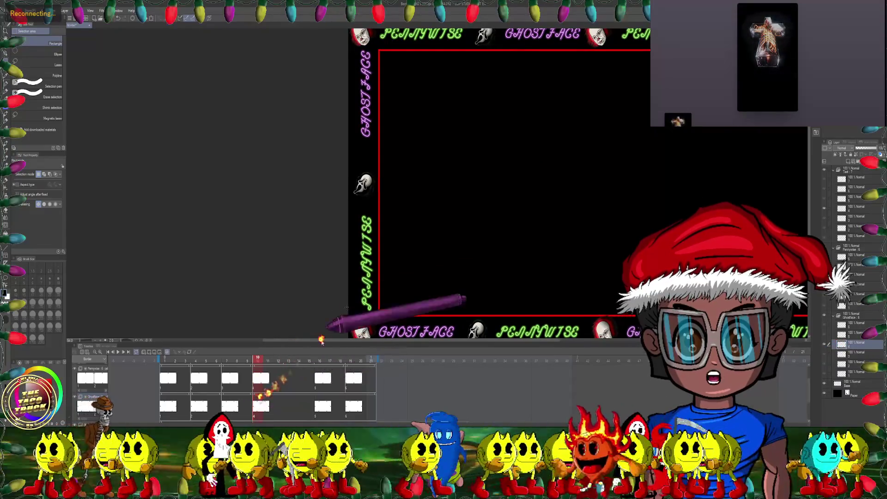
scroll(379, 169, "up", 5)
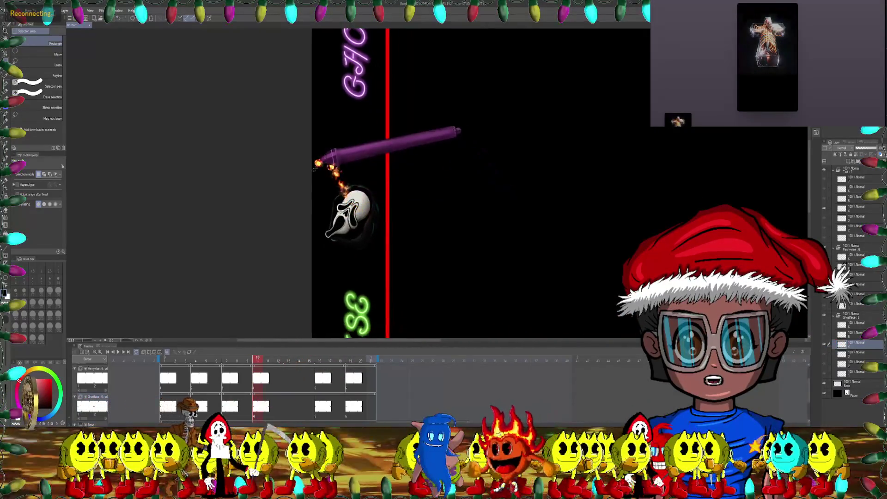
Select the left-border Ghostface mask and mesh-warp its inner points outward to bulge it.
mouse_move(306, 174)
left_mouse_down()
mouse_move(393, 215)
mouse_move(393, 263)
left_mouse_up()
mouse_move(293, 158)
left_mouse_down()
mouse_move(407, 176)
mouse_move(387, 268)
left_mouse_up()
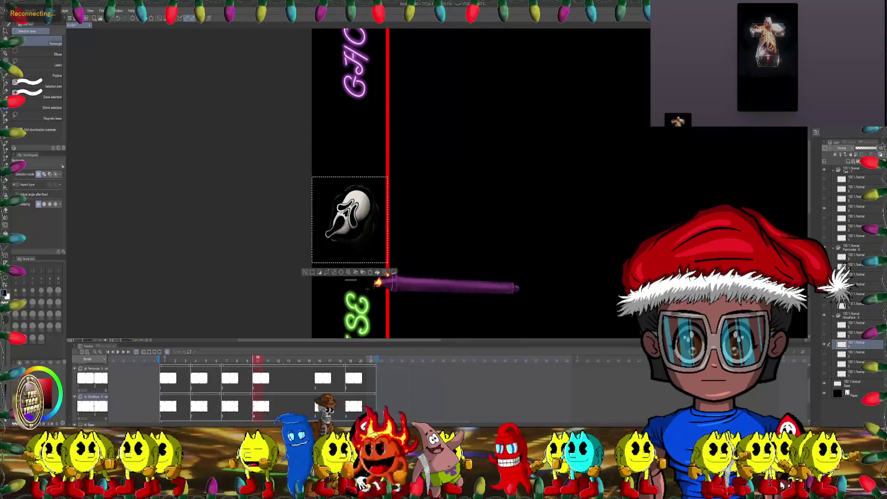
mouse_move(298, 307)
left_mouse_down()
mouse_move(300, 257)
mouse_move(393, 255)
left_mouse_up()
left_click_drag(313, 254, 317, 257)
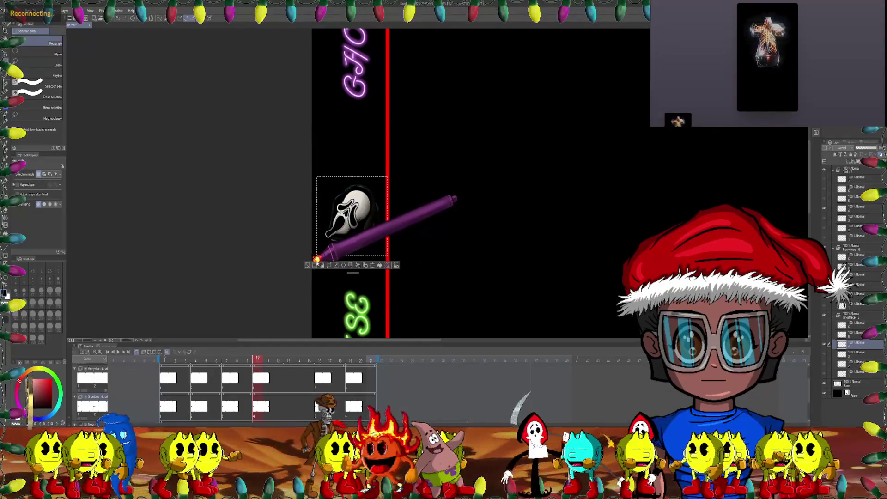
left_click(22, 10)
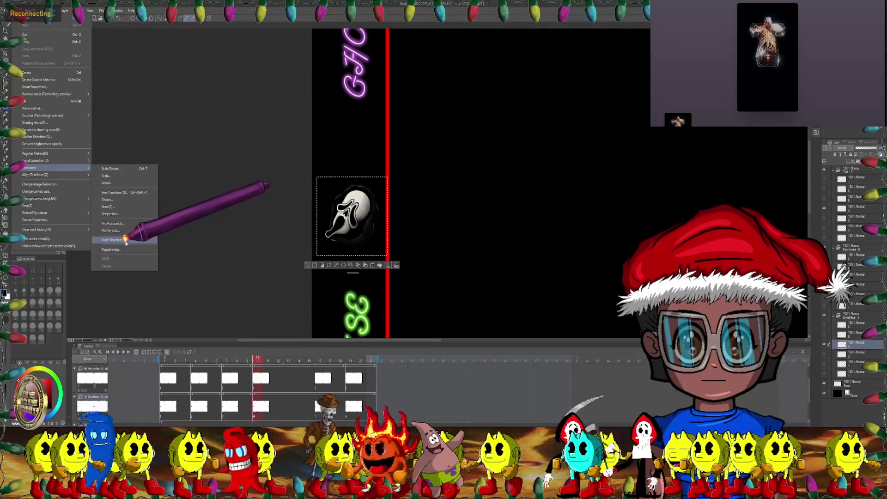
left_click(119, 240)
left_click_drag(319, 177, 392, 250)
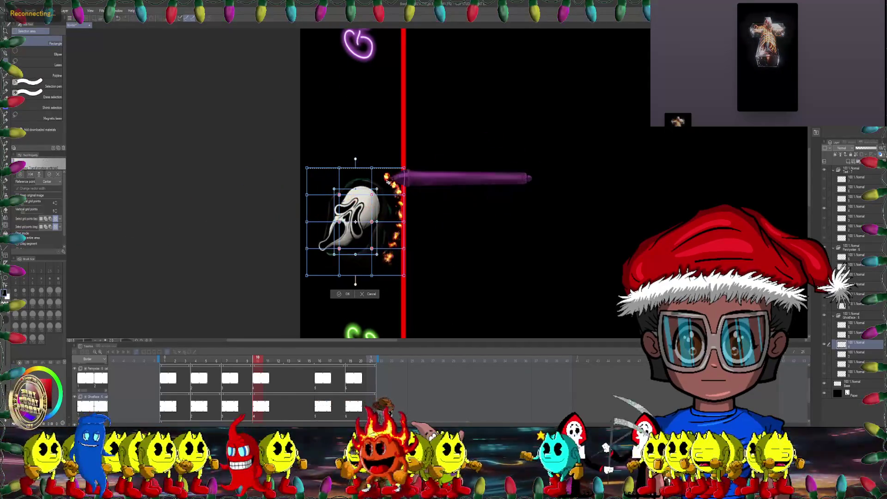
left_click_drag(376, 185, 378, 184)
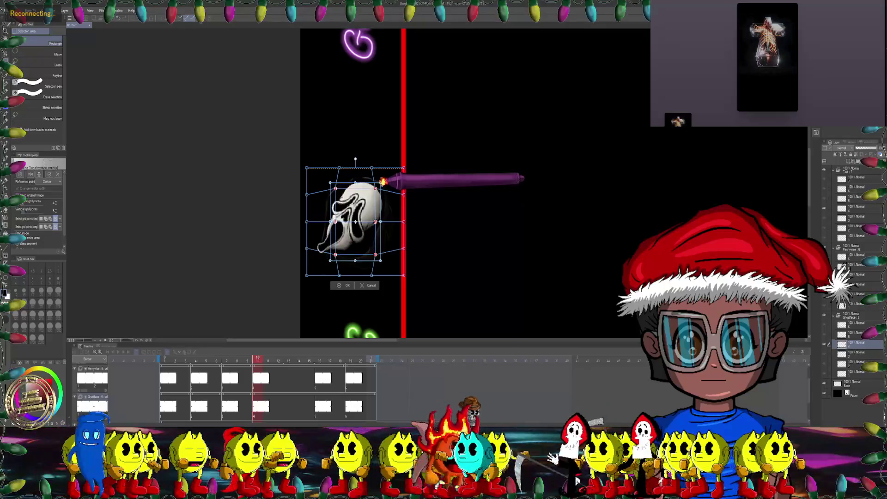
left_click(342, 285)
scroll(376, 217, "down", 3)
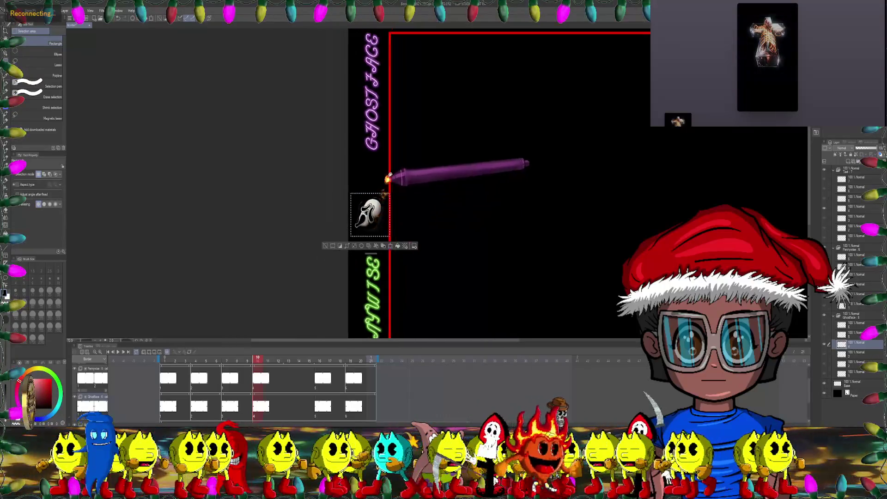
left_click_drag(388, 178, 367, 247)
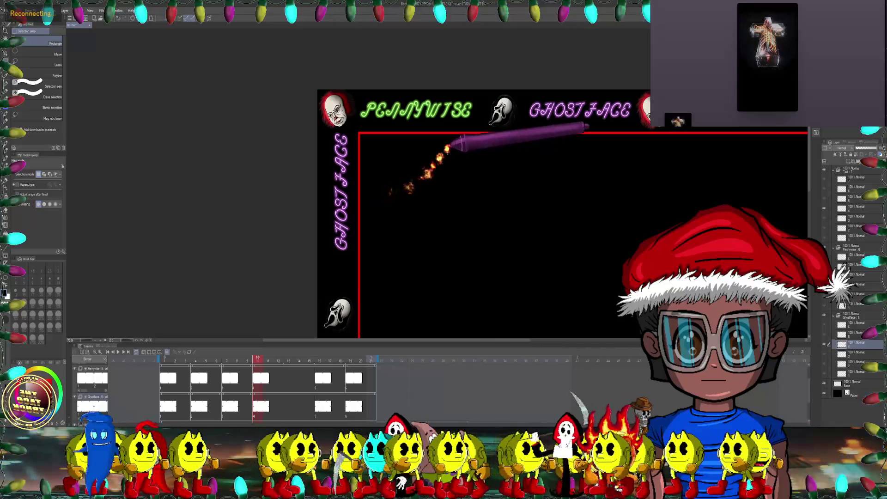
Select the top-border Ghostface head between PENNYWISE and GHOSTFACE and apply a Mesh Transformation.
left_click_drag(406, 188, 297, 185)
scroll(337, 127, "up", 5)
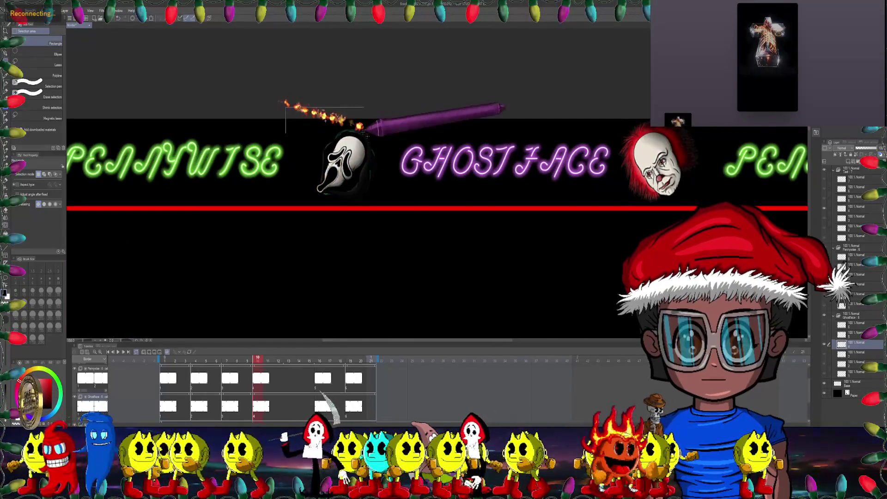
left_click_drag(286, 119, 401, 233)
left_click_drag(392, 141, 390, 247)
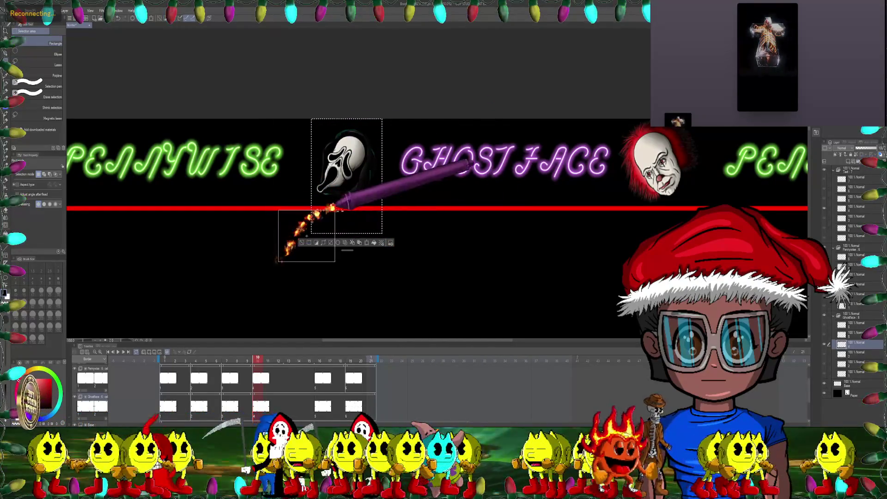
left_click_drag(334, 210, 383, 207)
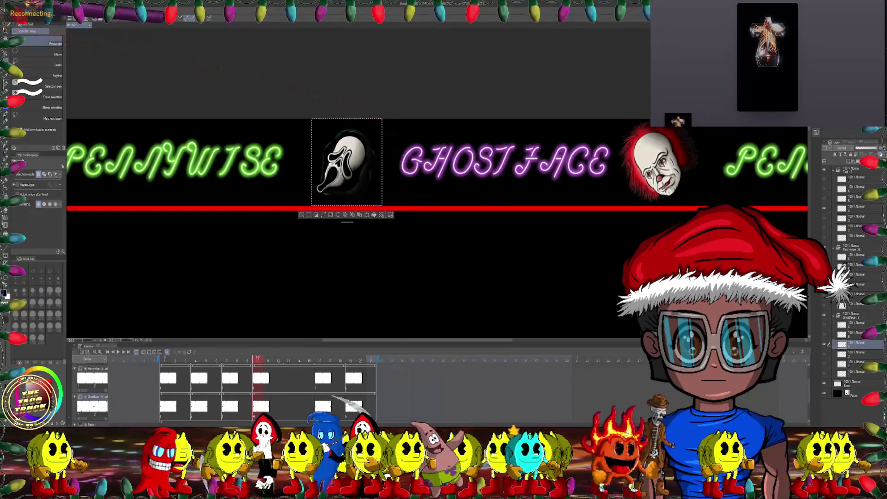
left_click(20, 10)
mouse_move(48, 170)
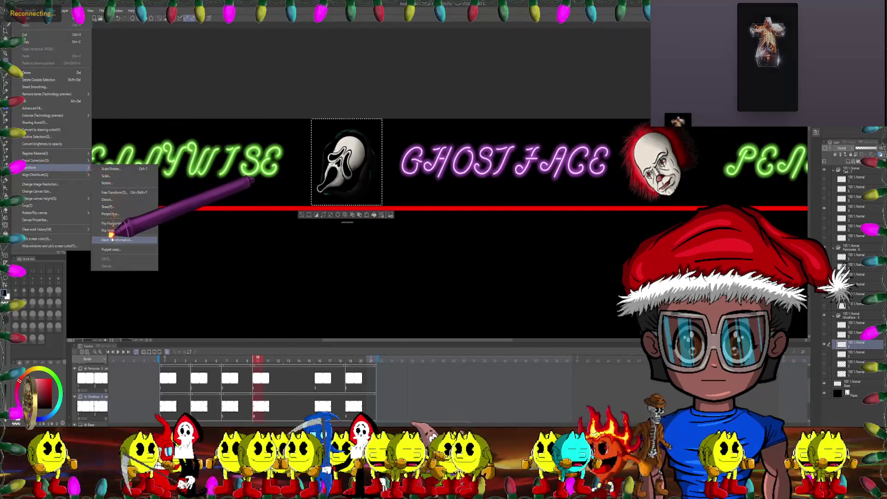
left_click(110, 231)
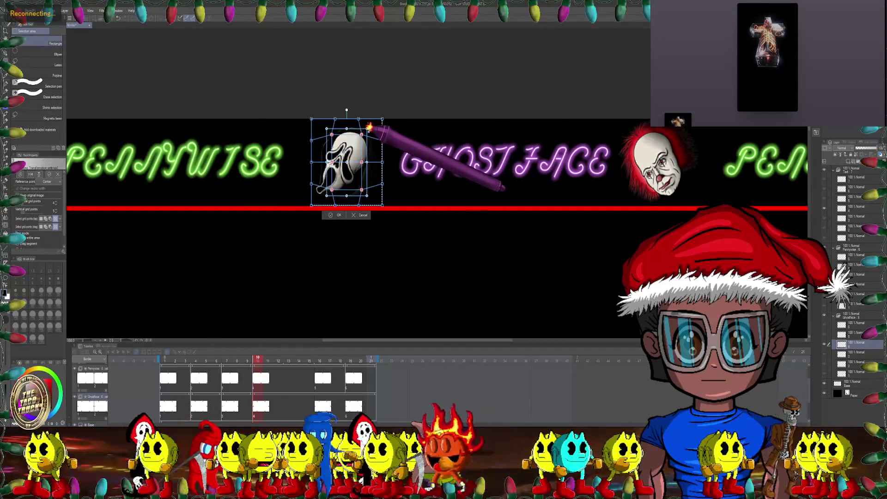
scroll(370, 127, "down", 2)
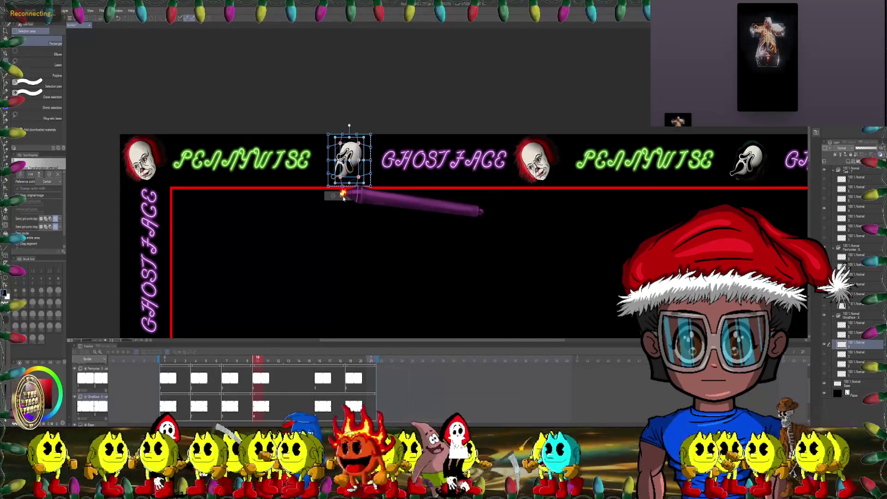
left_click(333, 195)
scroll(342, 196, "down", 3)
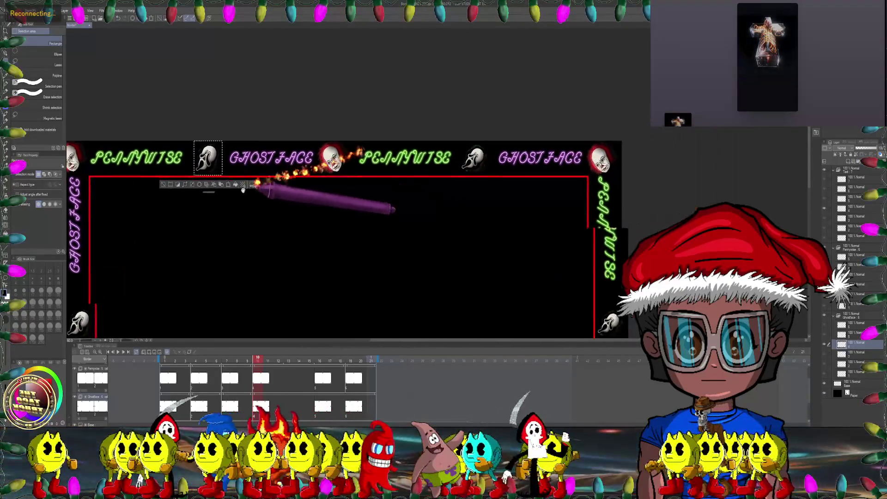
Mesh-warp the next top-border Ghostface head, apply it, and clear the selection.
left_click_drag(243, 190, 208, 200)
scroll(353, 182, "up", 4)
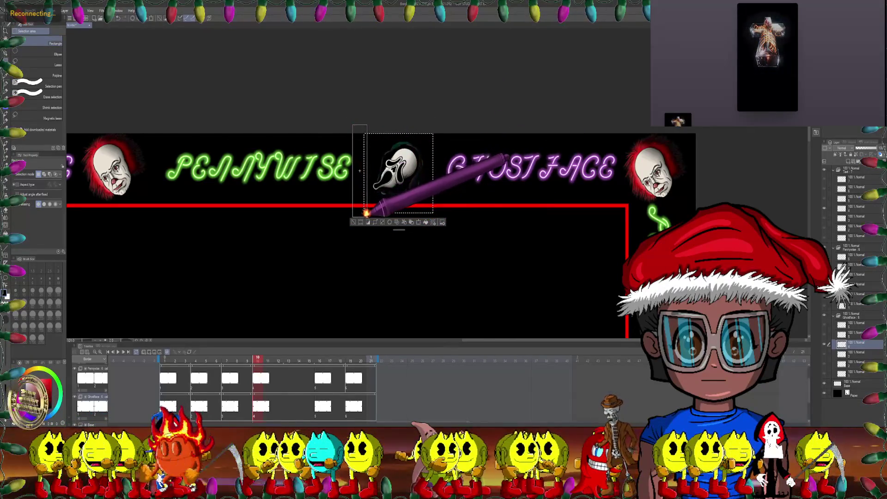
left_click_drag(353, 239, 438, 202)
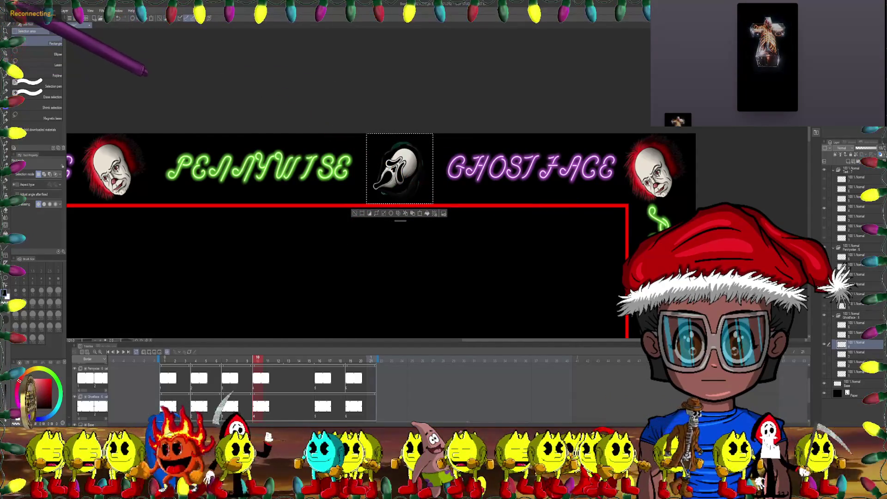
left_click(24, 10)
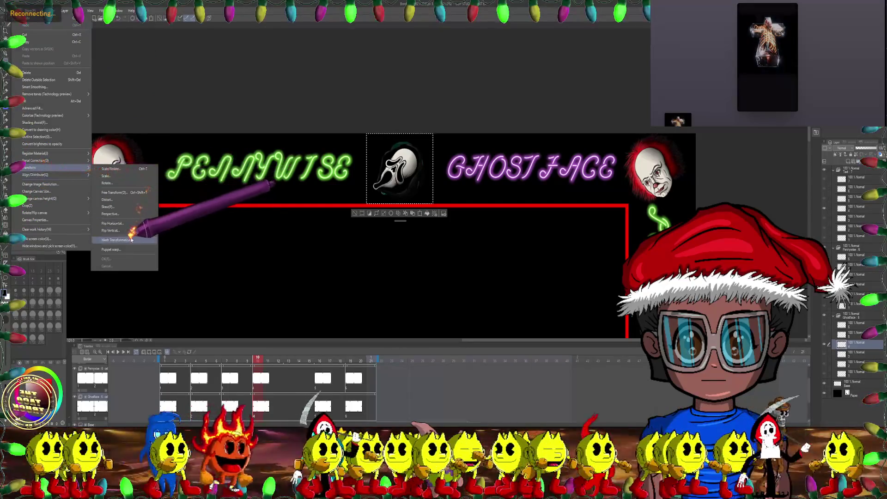
left_click(144, 226)
scroll(380, 181, "up", 1)
left_click_drag(373, 138, 427, 215)
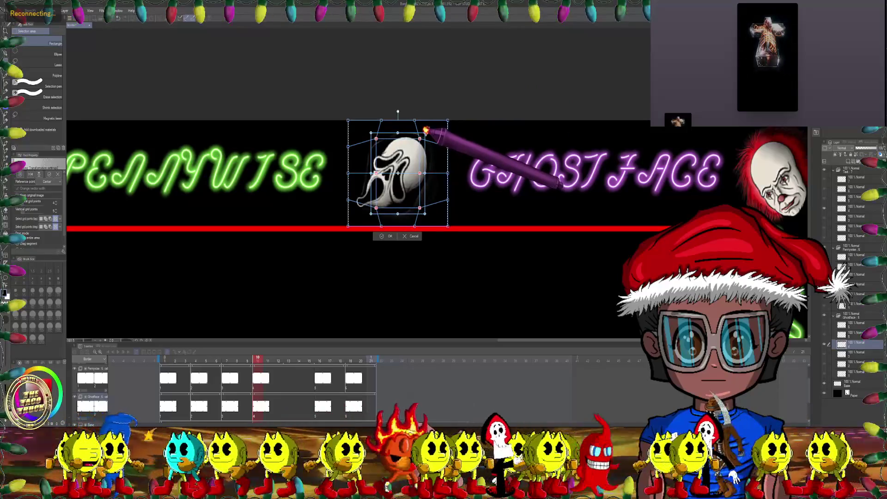
scroll(426, 130, "down", 4)
scroll(415, 185, "down", 3)
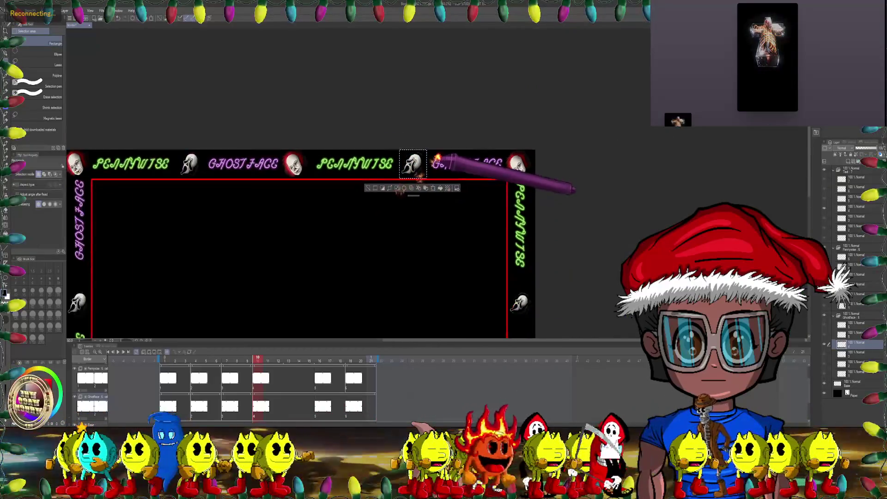
key("Return")
scroll(402, 215, "up", 4)
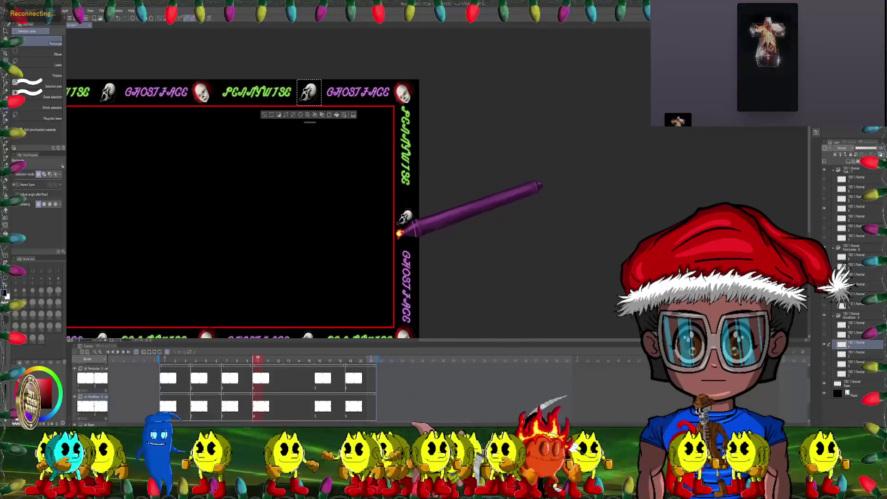
key("ctrl+d")
Select the right-border Ghostface head and begin a Mesh Transformation, picking several grid points.
scroll(399, 231, "up", 5)
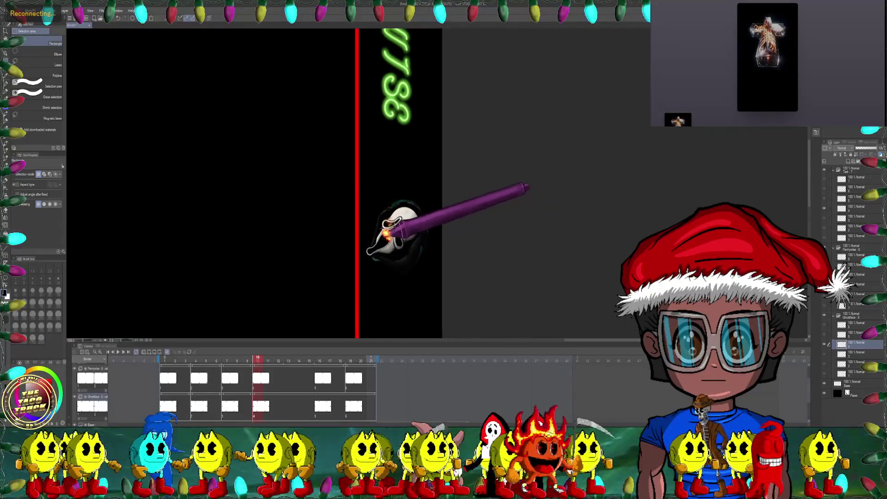
left_click_drag(465, 233, 446, 278)
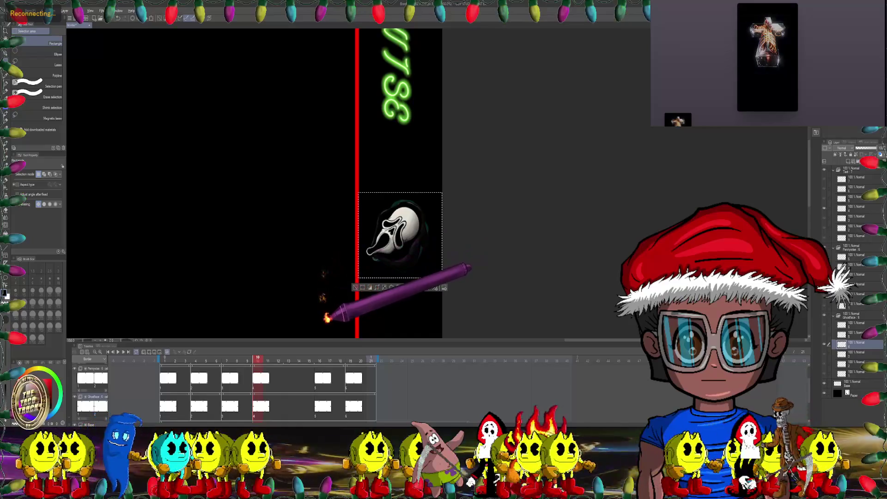
left_click(25, 10)
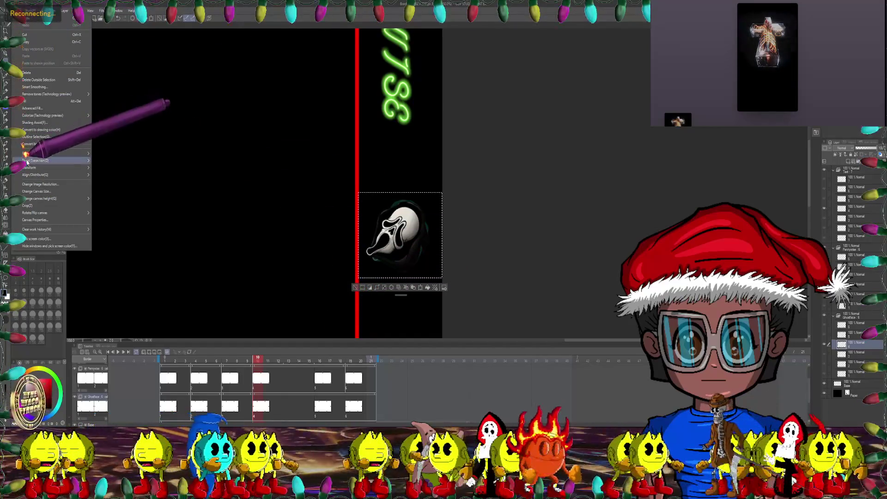
mouse_move(37, 168)
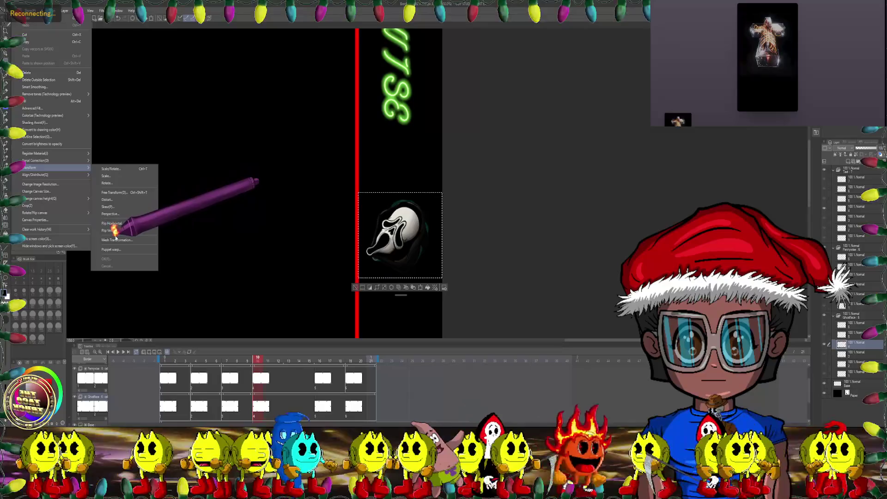
left_click(116, 240)
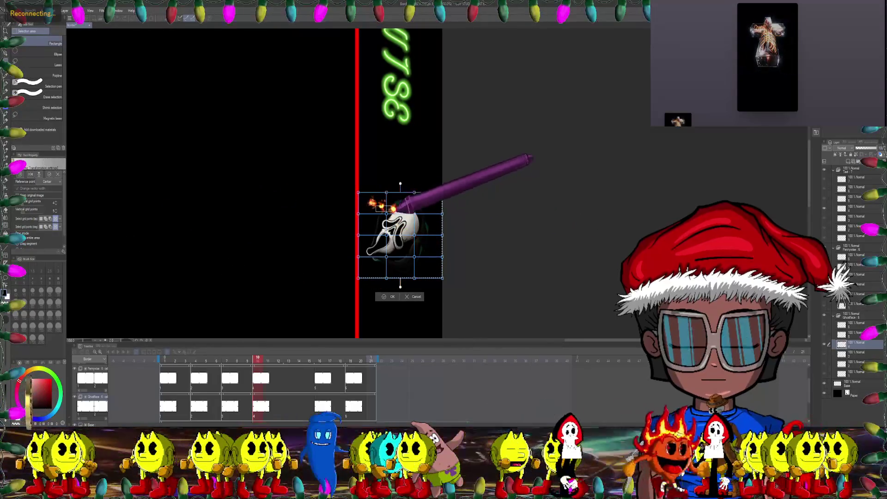
left_click_drag(383, 206, 424, 259)
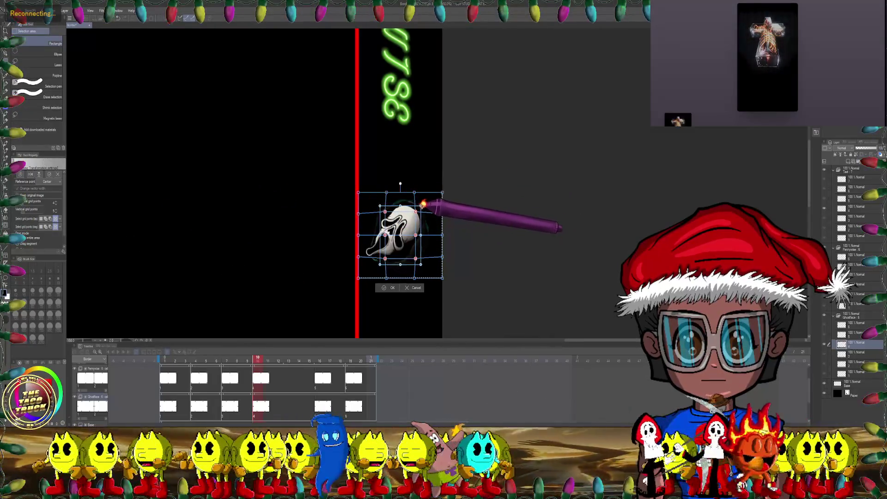
scroll(424, 203, "down", 2)
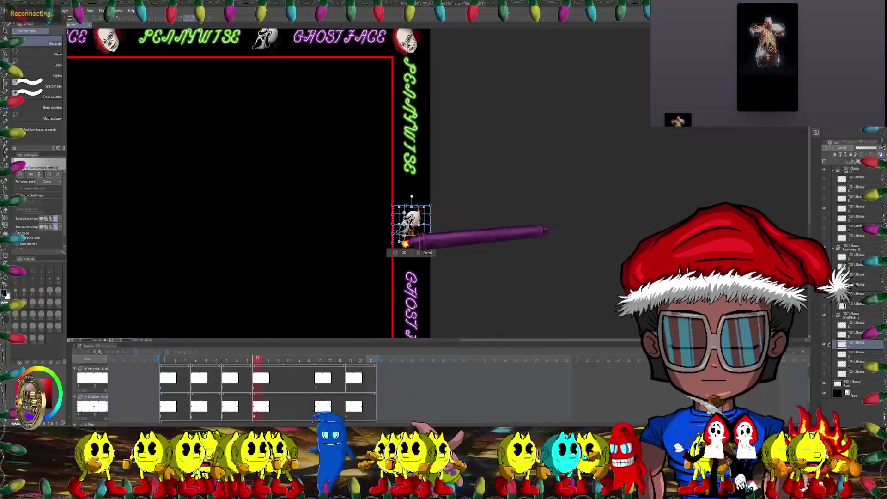
Apply the pending mesh warp, then trim the selection around the next Ghostface mask.
left_click(403, 251)
scroll(452, 123, "down", 5)
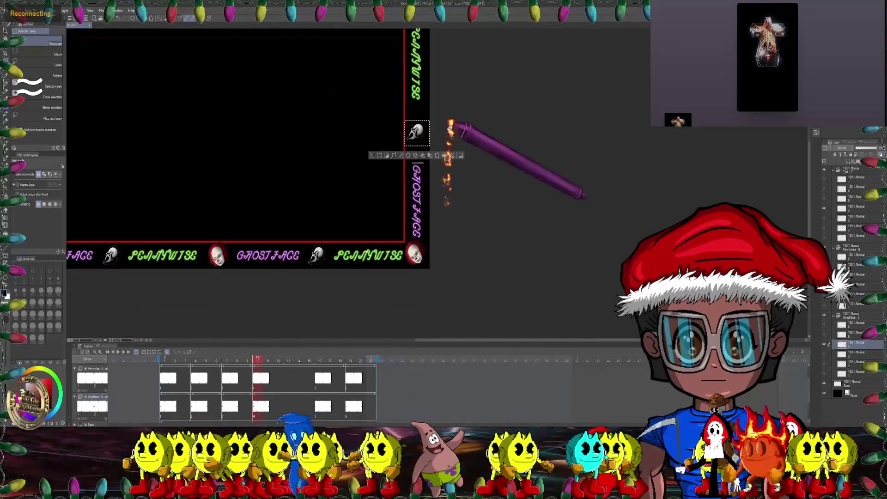
scroll(327, 210, "up", 4)
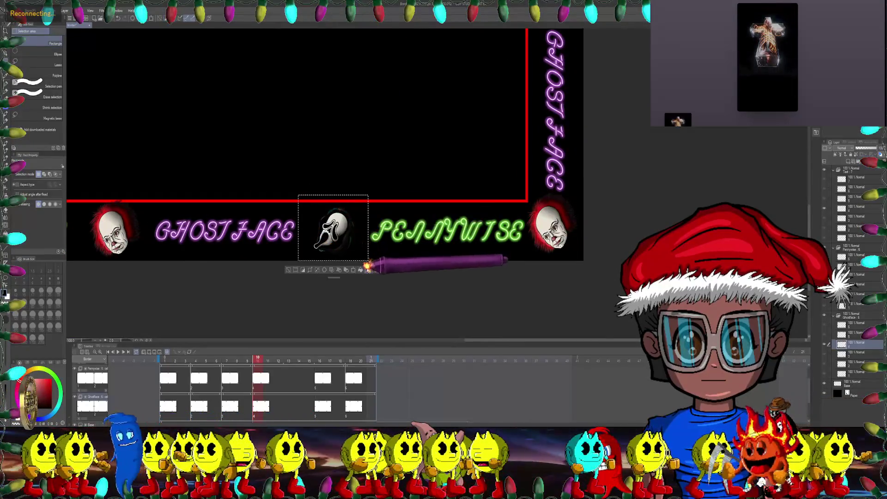
left_click_drag(361, 266, 361, 263)
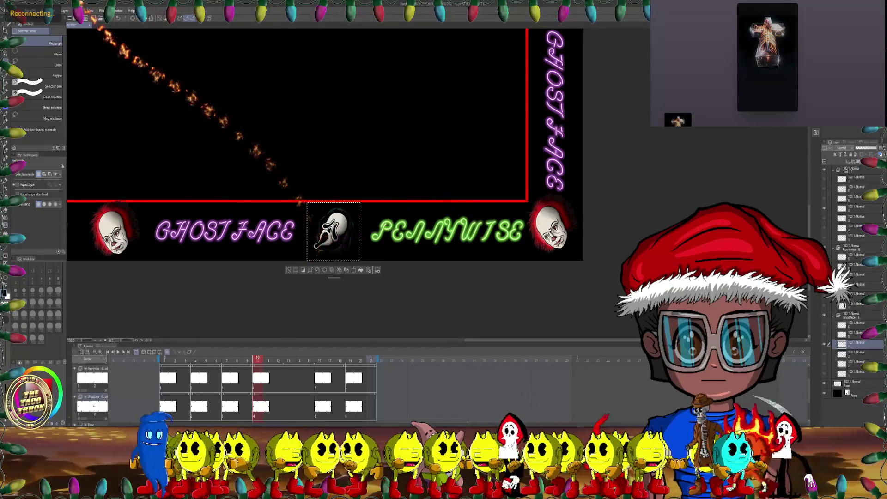
Mesh-warp the selected Ghostface mask upward into a distorted shape and confirm.
left_click(20, 10)
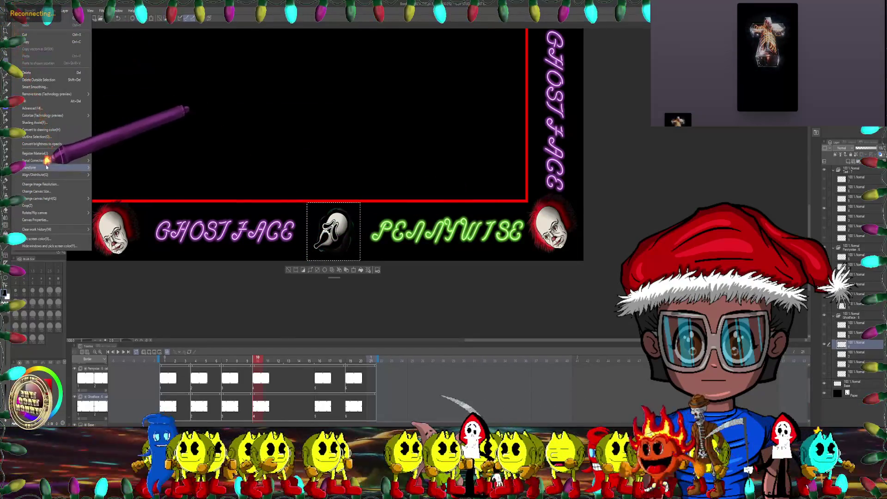
mouse_move(46, 167)
left_click(124, 240)
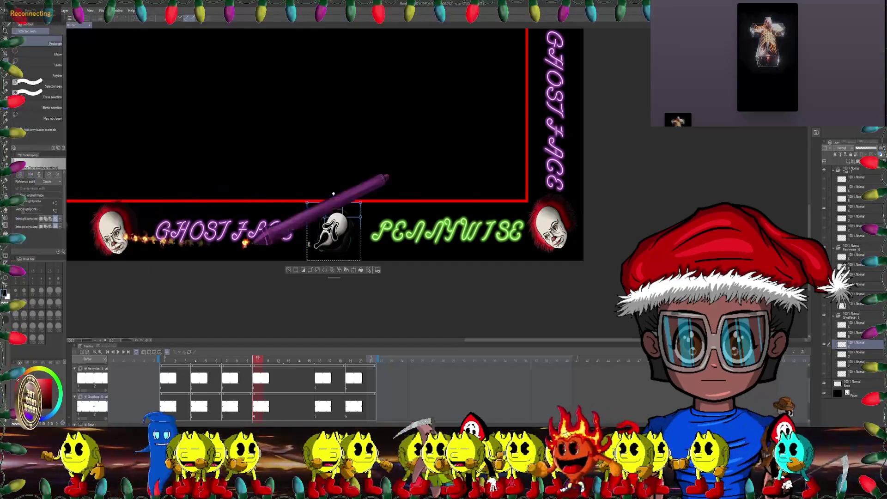
scroll(343, 242, "up", 3)
left_click_drag(356, 254, 356, 204)
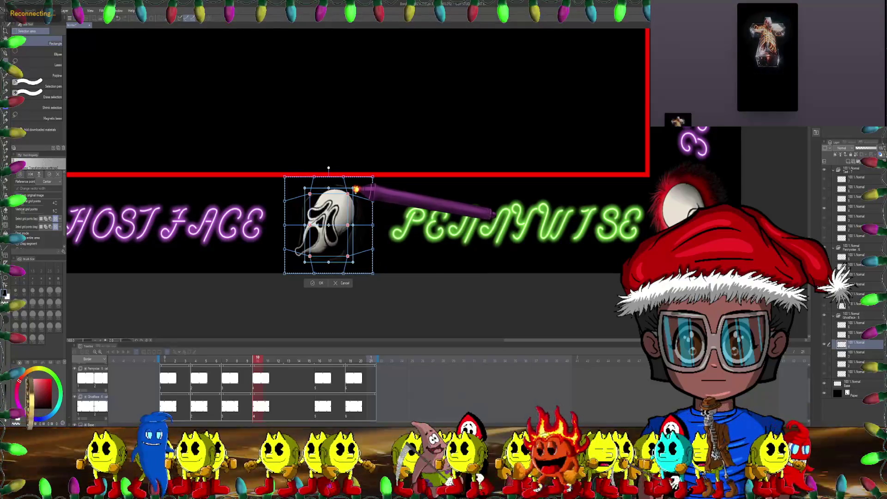
left_click(313, 283)
scroll(314, 258, "down", 4)
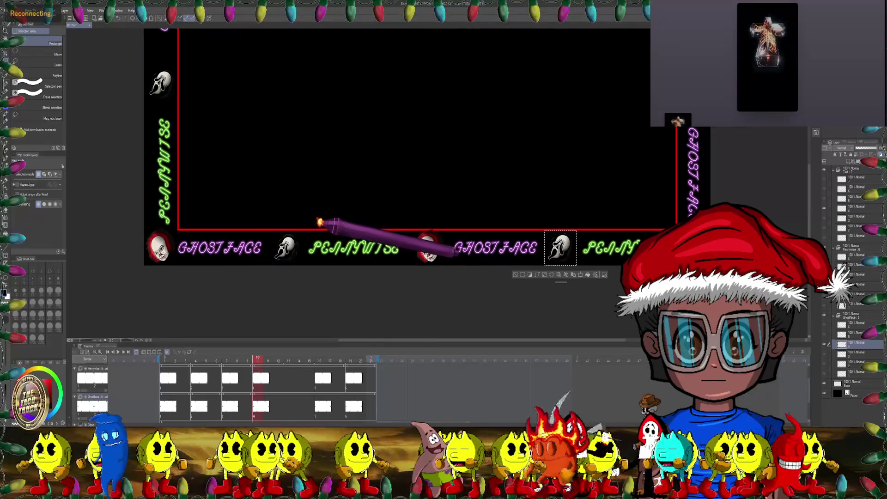
mouse_move(348, 241)
left_mouse_down()
mouse_move(346, 301)
mouse_move(333, 324)
left_mouse_up()
scroll(327, 263, "down", 1)
scroll(317, 307, "up", 1)
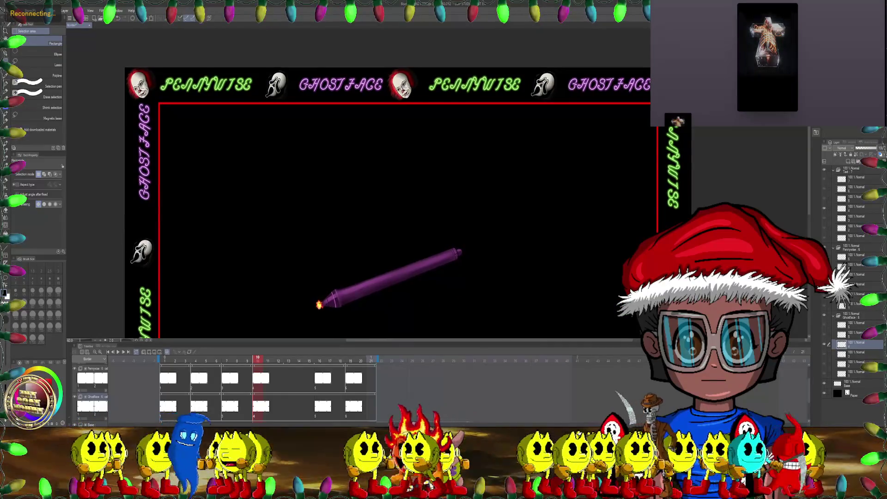
Draw a rectangle selection around another bottom-border Ghostface mask and trim its top and left edges.
left_click_drag(319, 304, 313, 271)
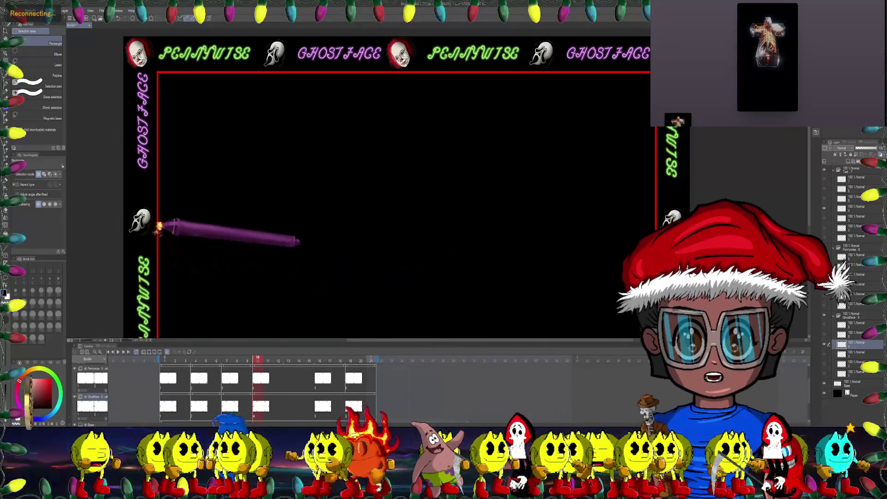
scroll(232, 184, "down", 5)
scroll(247, 214, "up", 3)
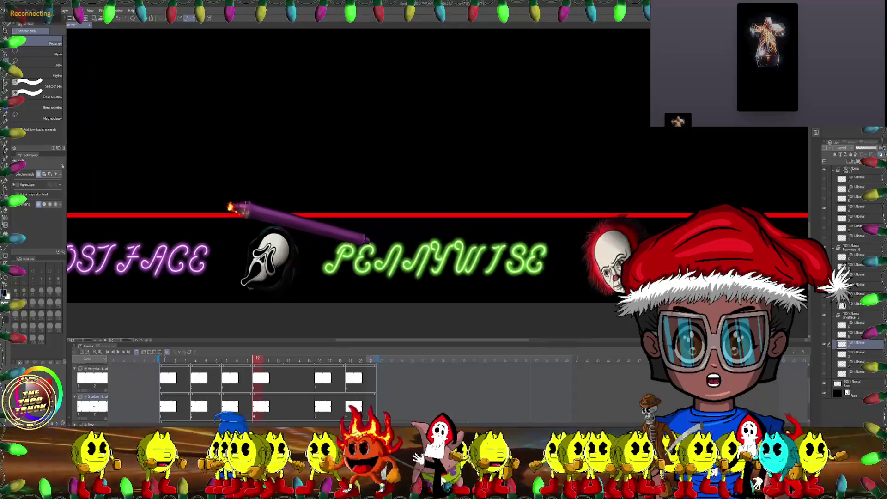
mouse_move(226, 210)
left_mouse_down()
mouse_move(301, 243)
mouse_move(313, 303)
left_mouse_up()
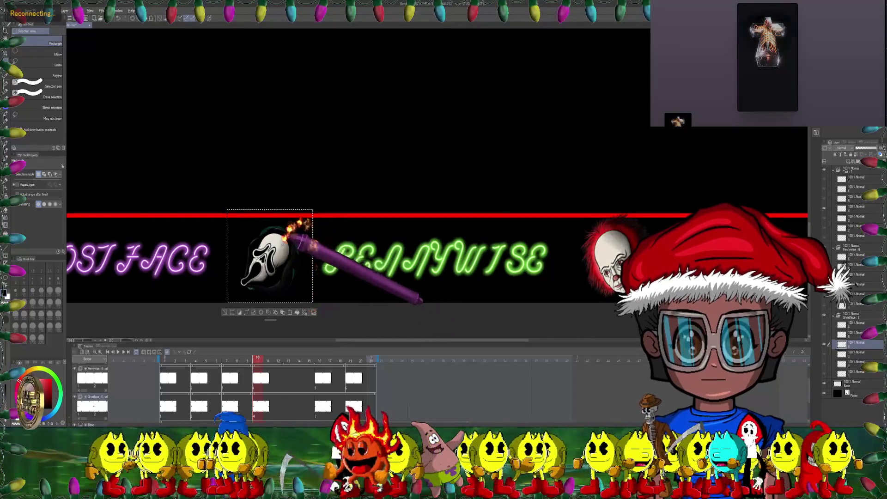
left_click_drag(312, 208, 316, 215)
left_click_drag(321, 191, 308, 313)
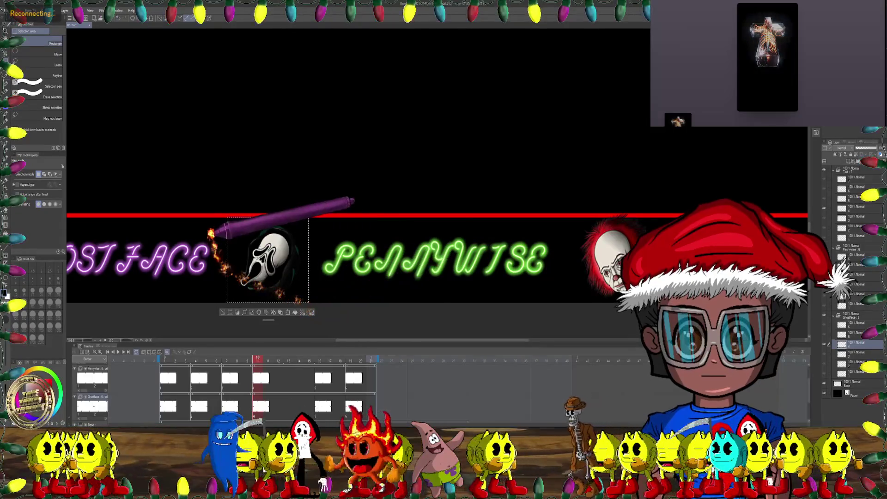
left_click_drag(235, 306, 235, 306)
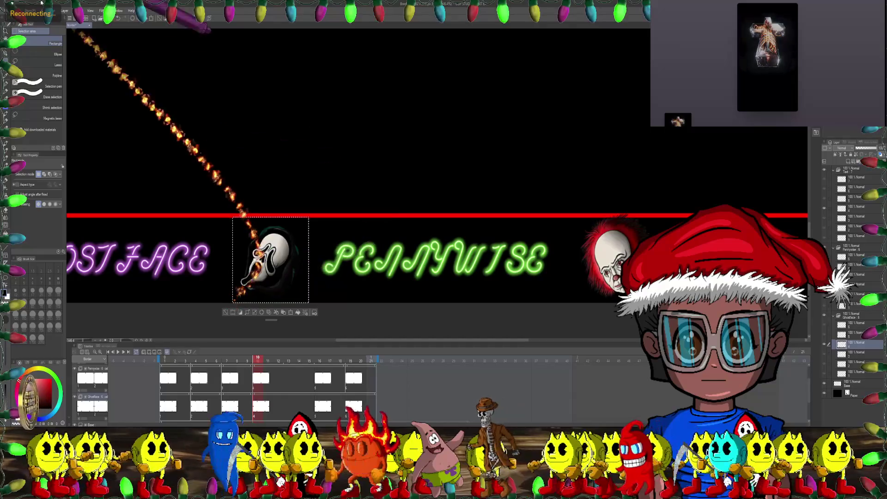
Apply a Mesh transformation warp to the selected Ghostface mask.
left_click(23, 10)
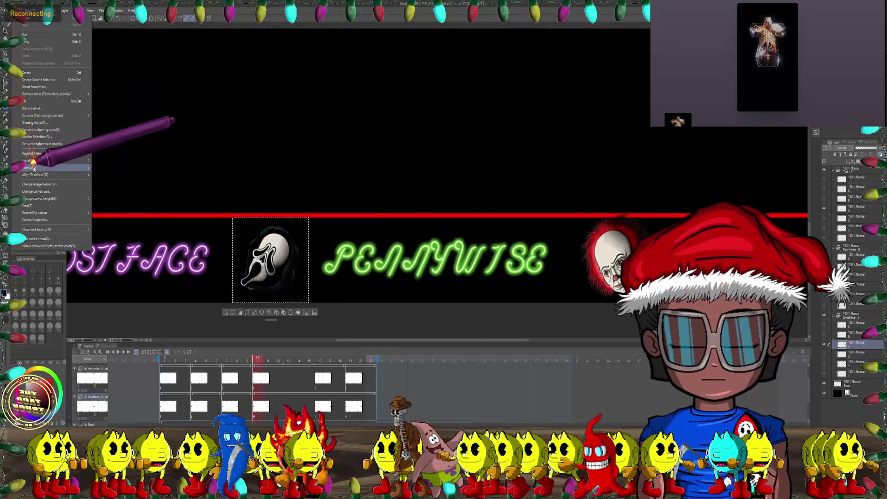
mouse_move(90, 168)
left_click(117, 239)
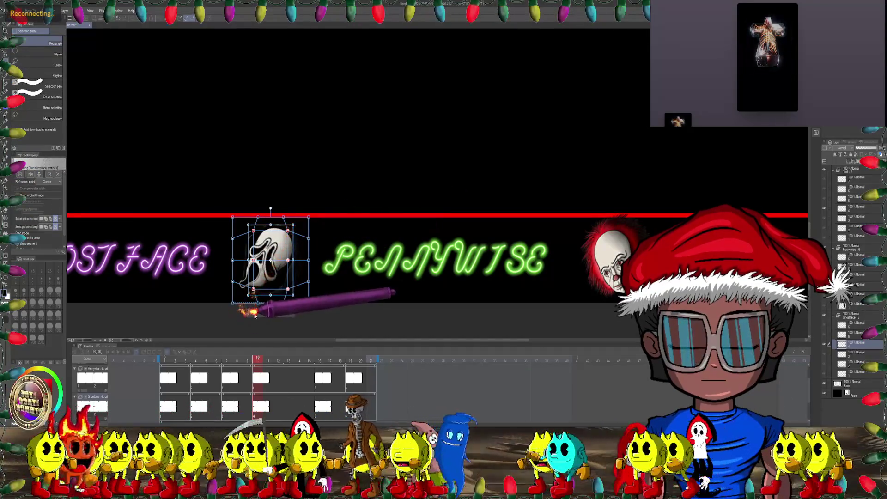
key("Return")
scroll(295, 203, "down", 5)
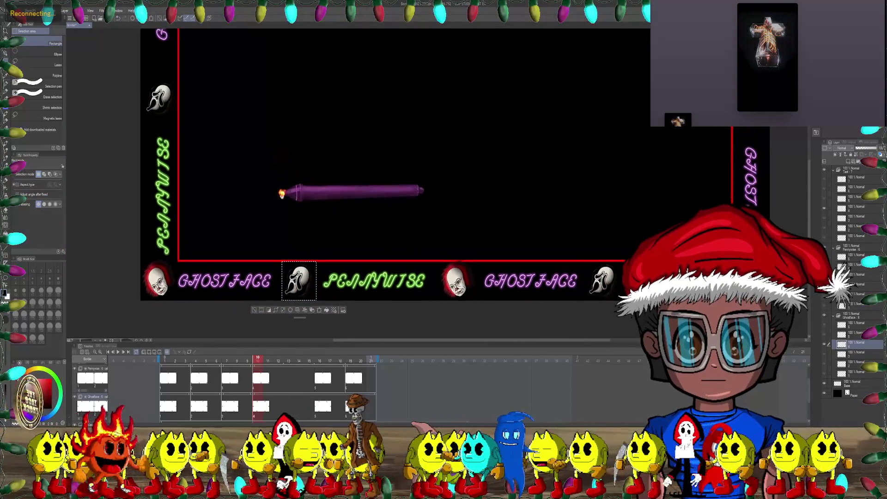
scroll(282, 193, "up", 5)
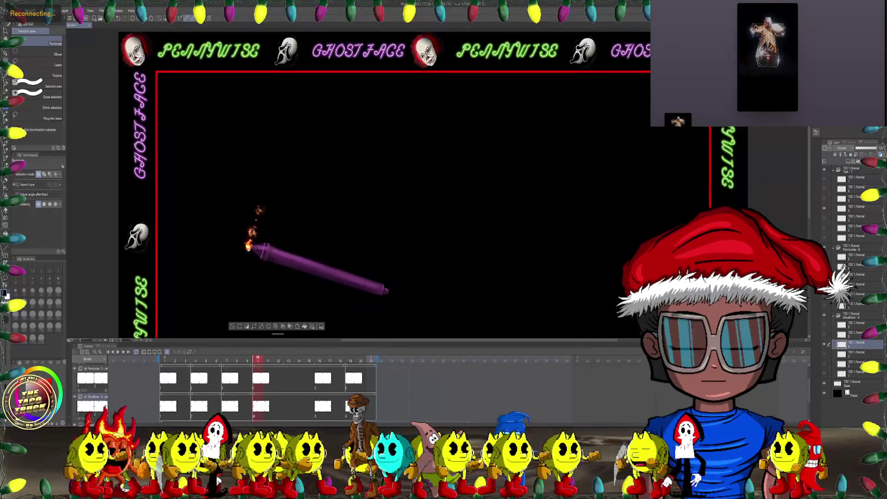
left_click_drag(252, 244, 256, 193)
Scrub the timeline from frame 20 back to frame 2, comparing the lettering colours.
scroll(262, 196, "down", 3)
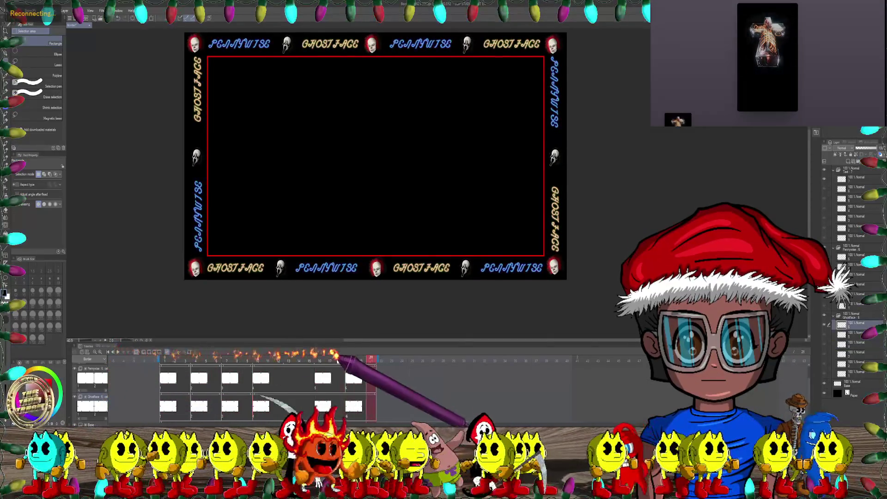
left_click(367, 361)
left_click_drag(367, 361, 178, 360)
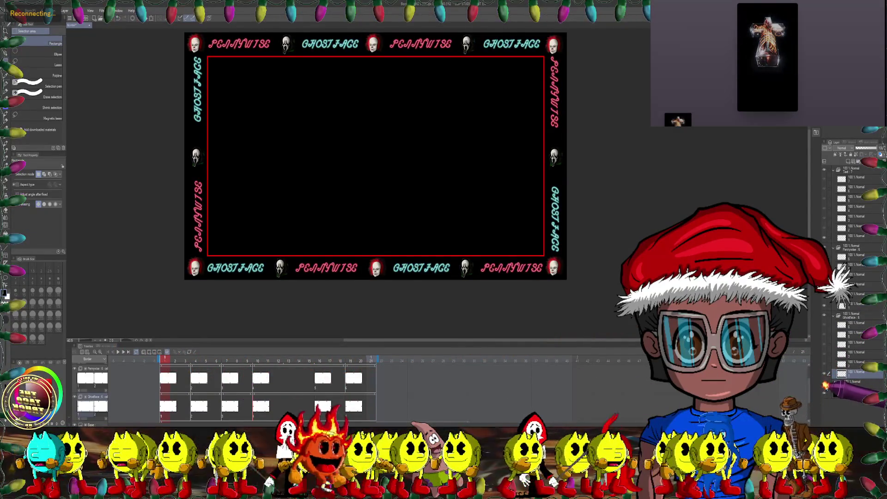
Hide the Paper layer and export the animation as animated GIF Border.gif at 20 fps.
left_click(825, 392)
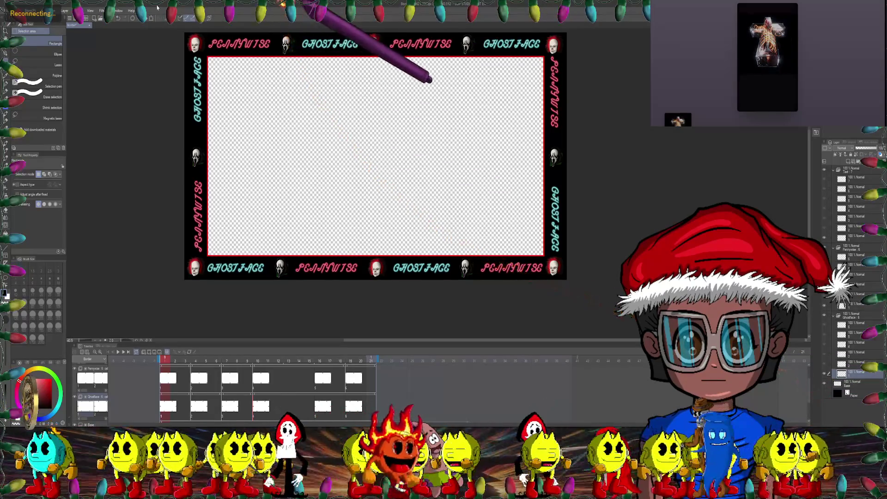
left_click(16, 10)
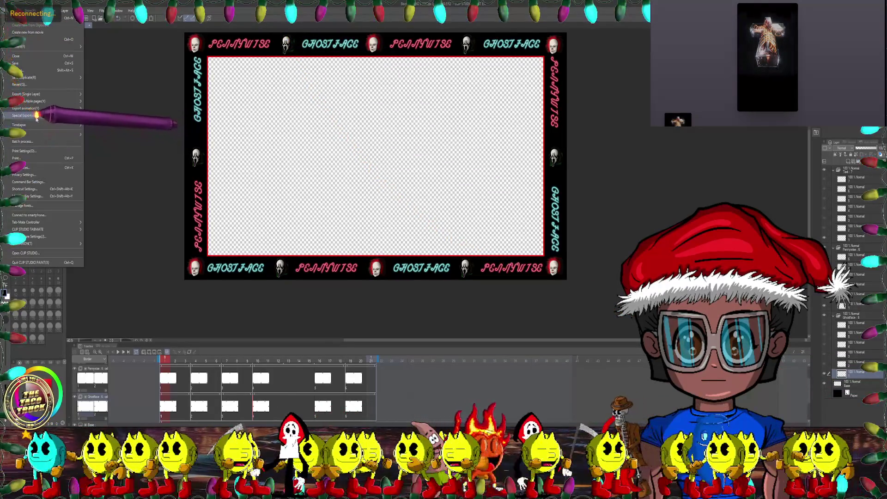
left_click(93, 111)
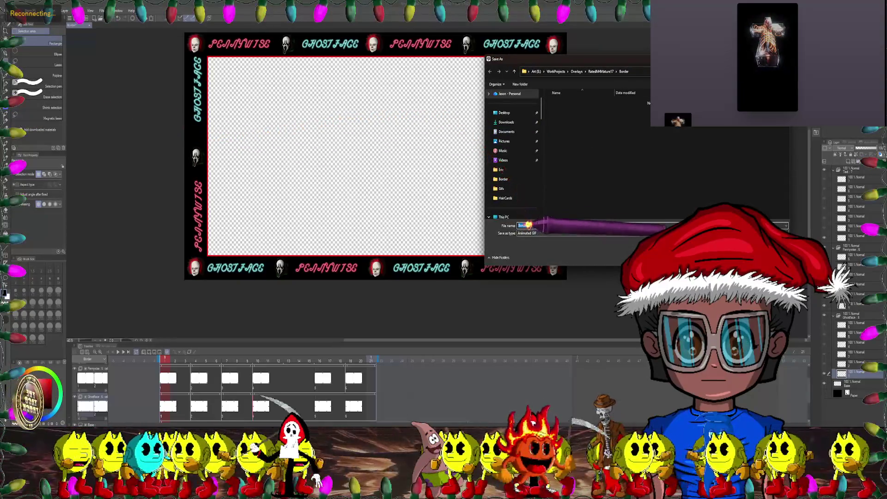
key("Return")
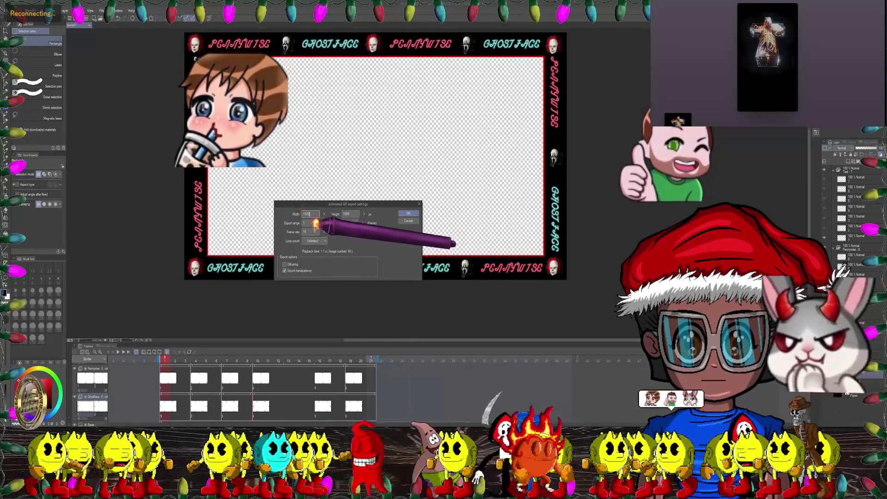
type("20")
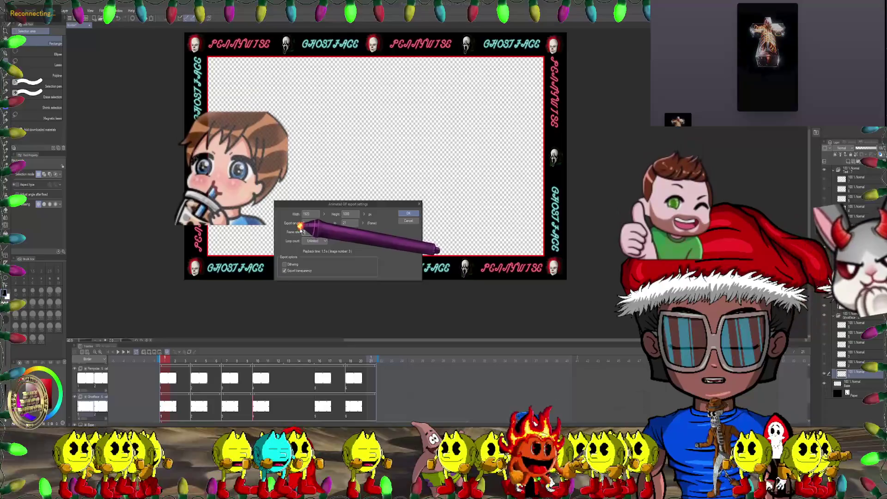
left_click(407, 213)
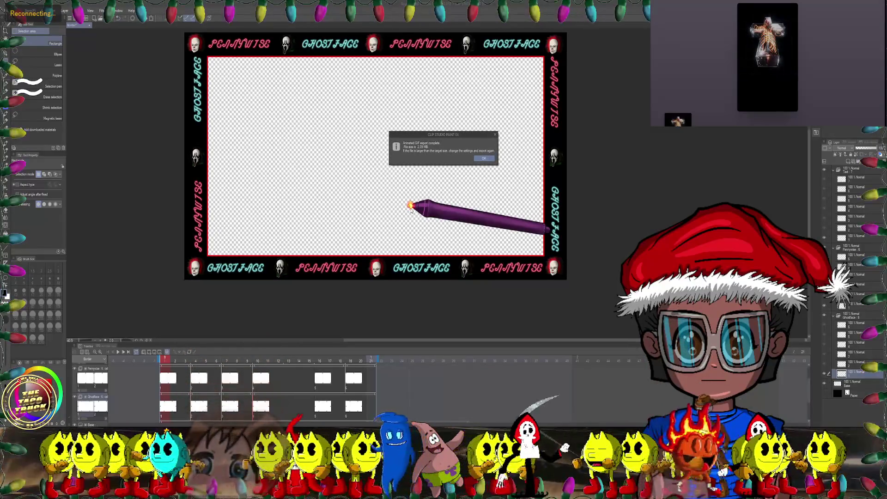
left_click(483, 158)
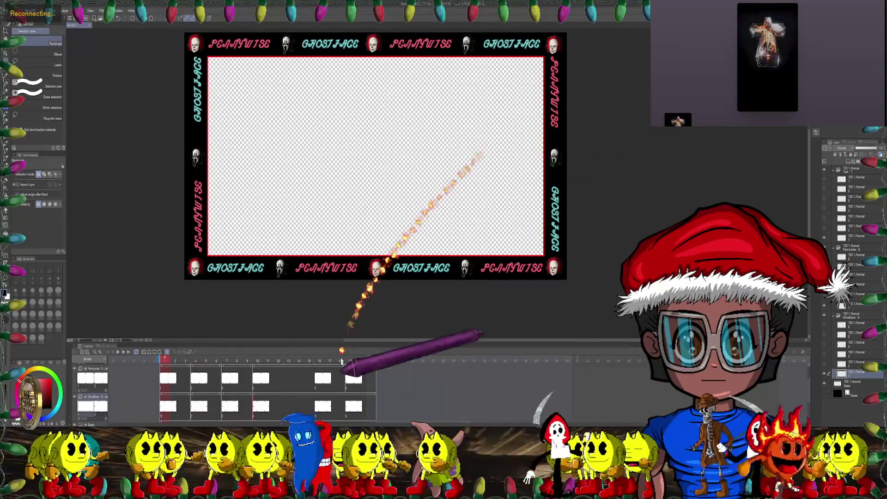
mouse_move(356, 424)
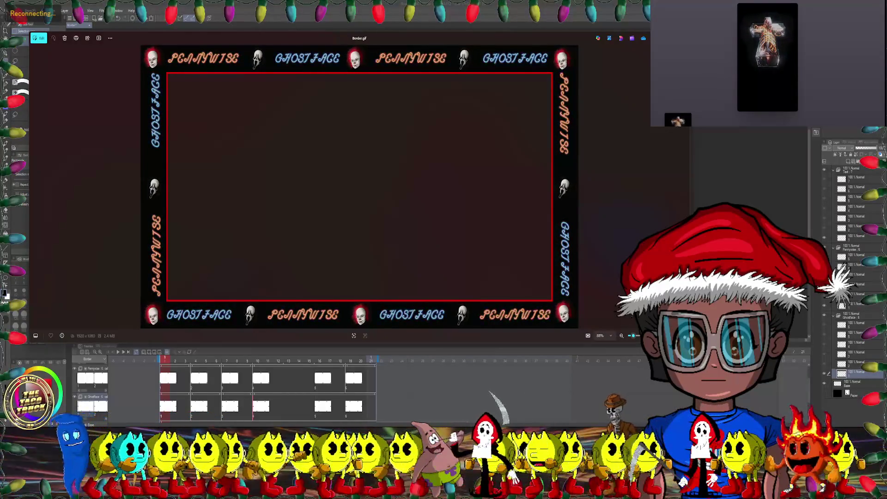
Zoom into Border.gif in Photos and show it full screen.
scroll(607, 78, "up", 1)
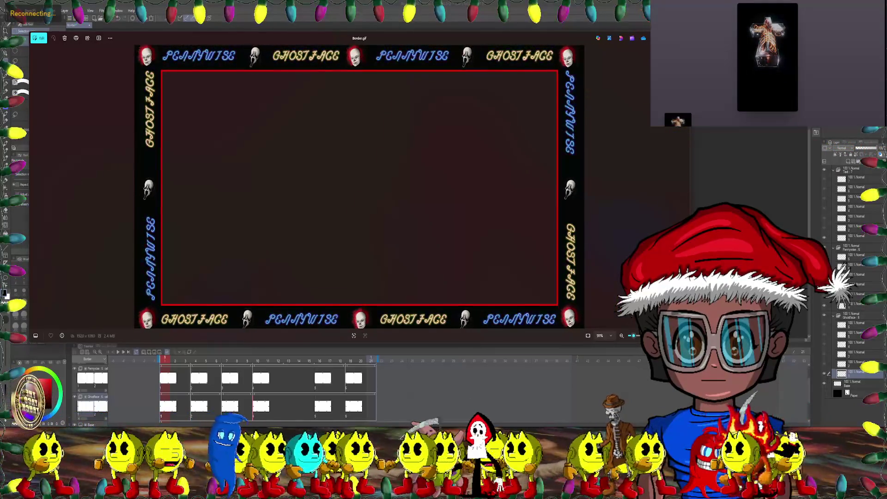
double_click(607, 79)
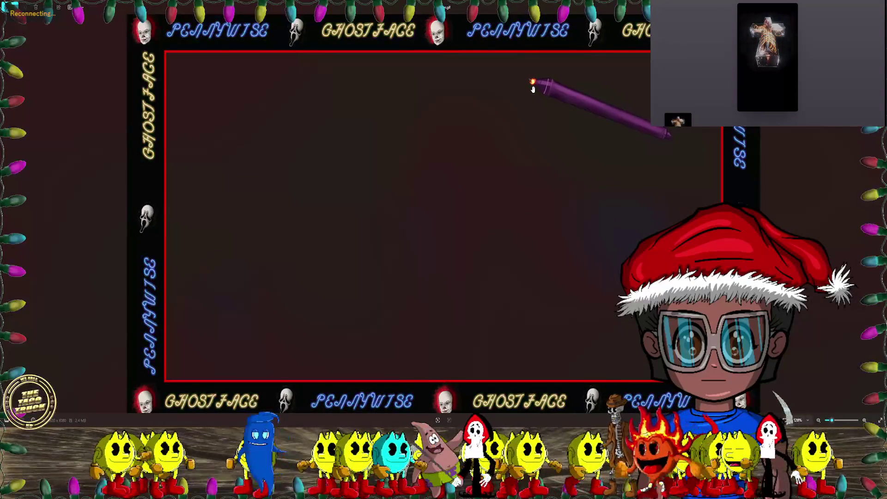